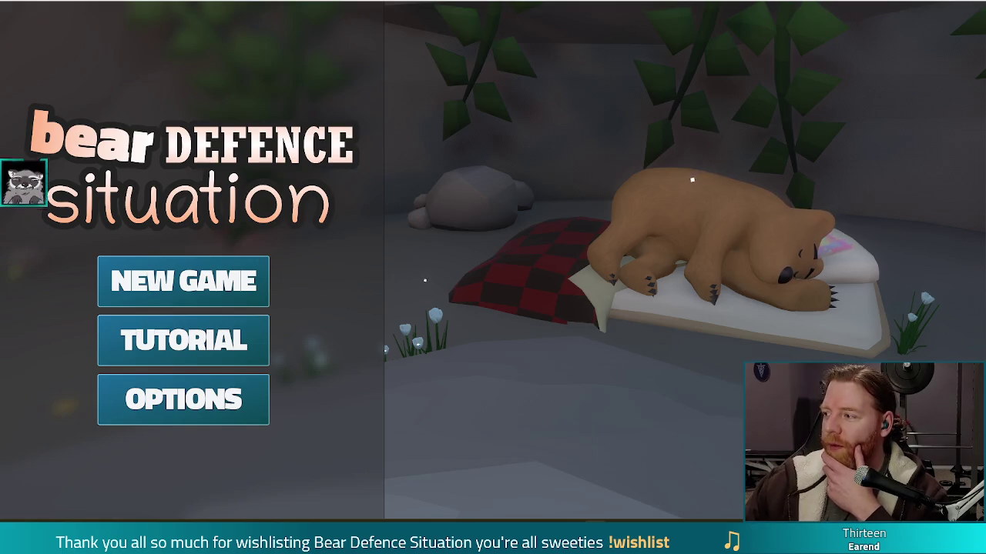
# Step: Start a new game and open the bear's shop selling the Key, Bottle and Corgi Companion
pyautogui.click(184, 281)
pyautogui.click(486, 223)
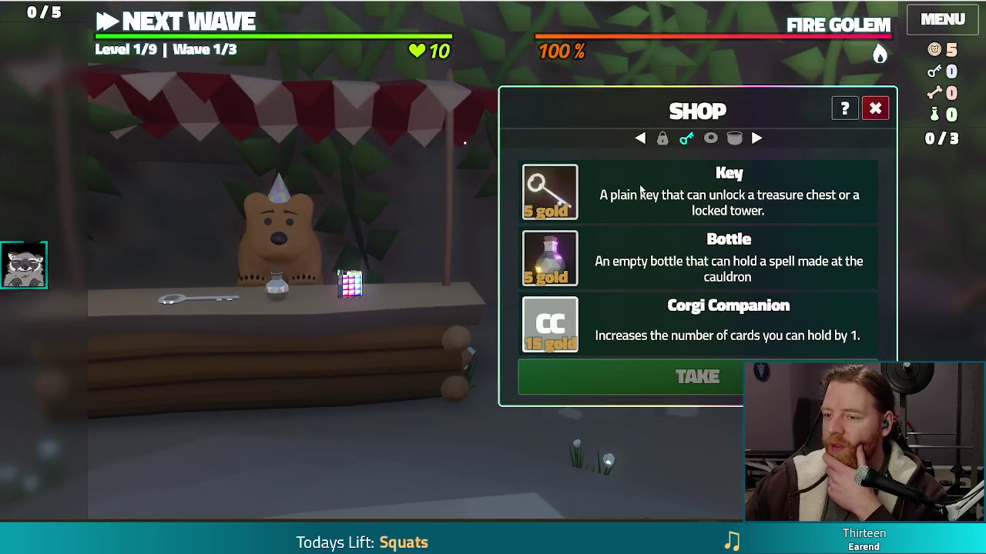
# Step: Buy the Key for 5 gold, then close the shop to return to camp
pyautogui.click(716, 376)
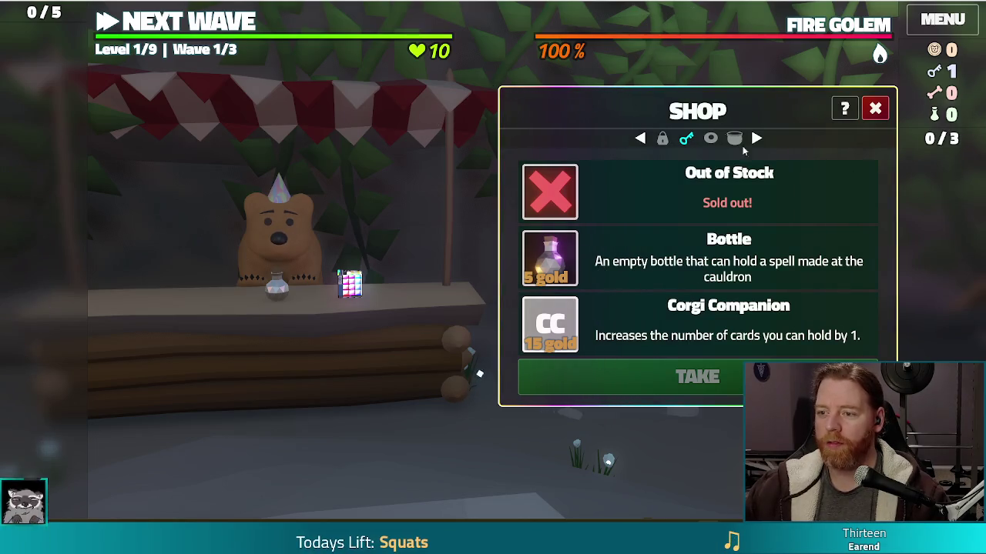
pyautogui.click(876, 109)
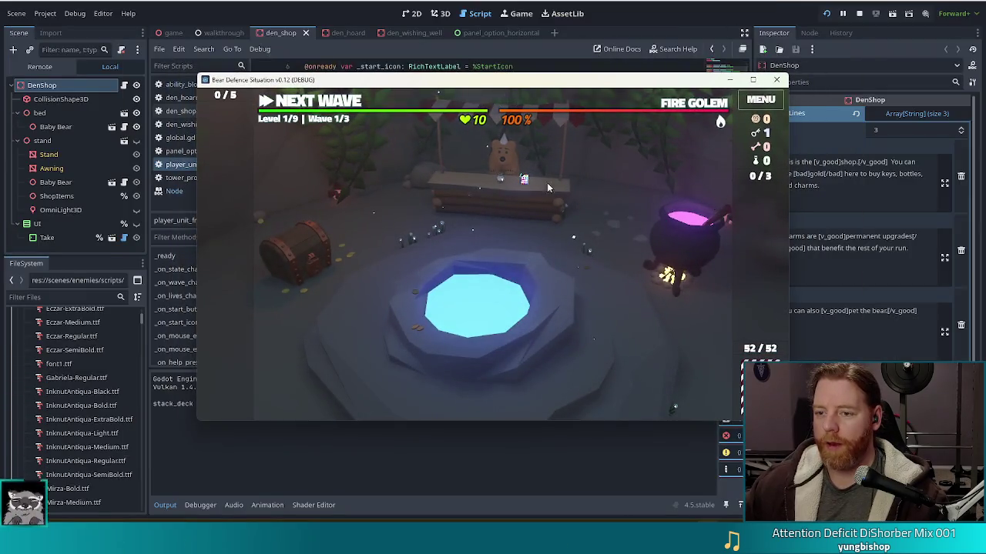
# Step: Open the Wishing Well panel, which offers throwing 5 gold in for a wish
pyautogui.click(555, 318)
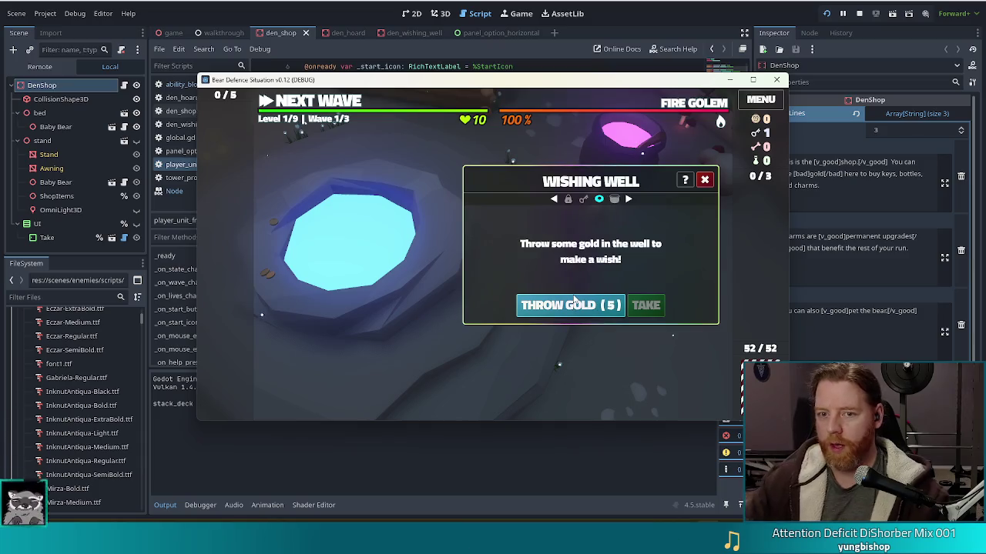
# Step: Use the test_kit console cheat for gold and keys, then throw gold into the wishing well
pyautogui.press('`')
pyautogui.write('test_kit')
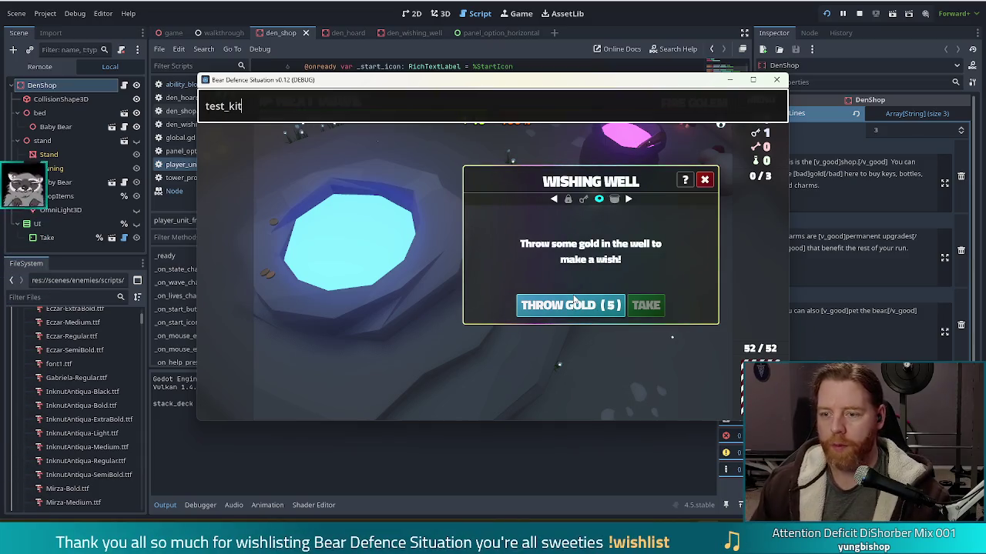
pyautogui.press('Return')
pyautogui.click(574, 304)
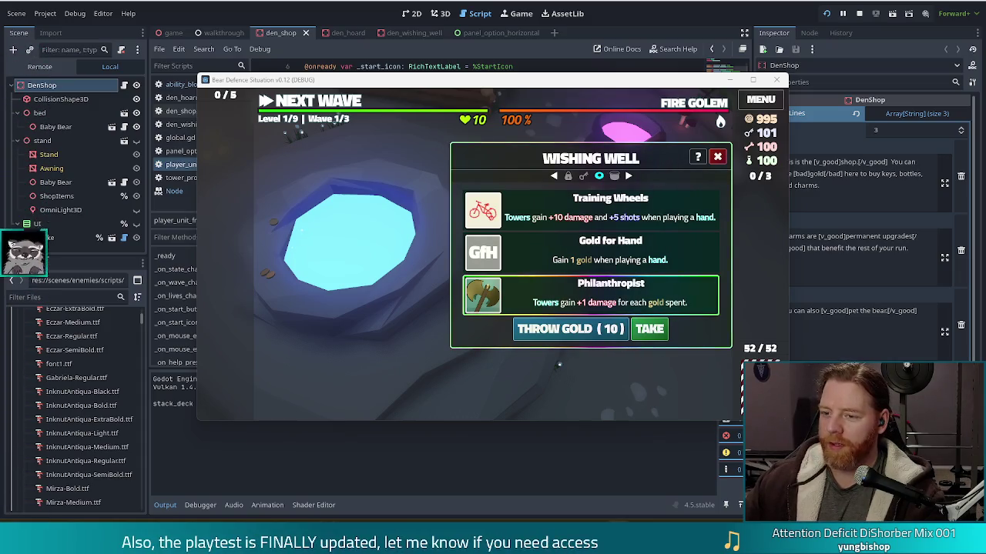
pyautogui.click(719, 160)
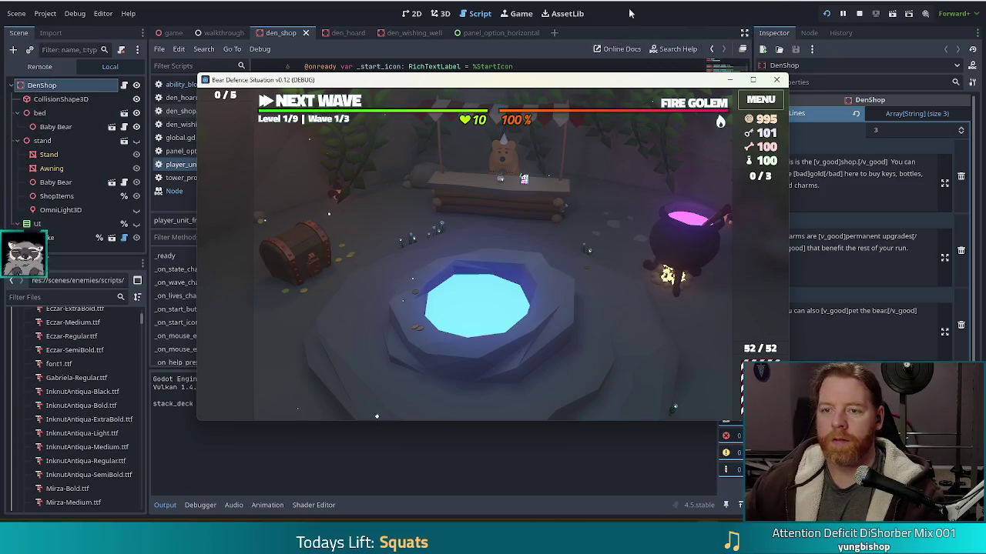
# Step: Stop the running game and browse den_shop.gd's declarations around empty lines 16 and 19
pyautogui.click(859, 13)
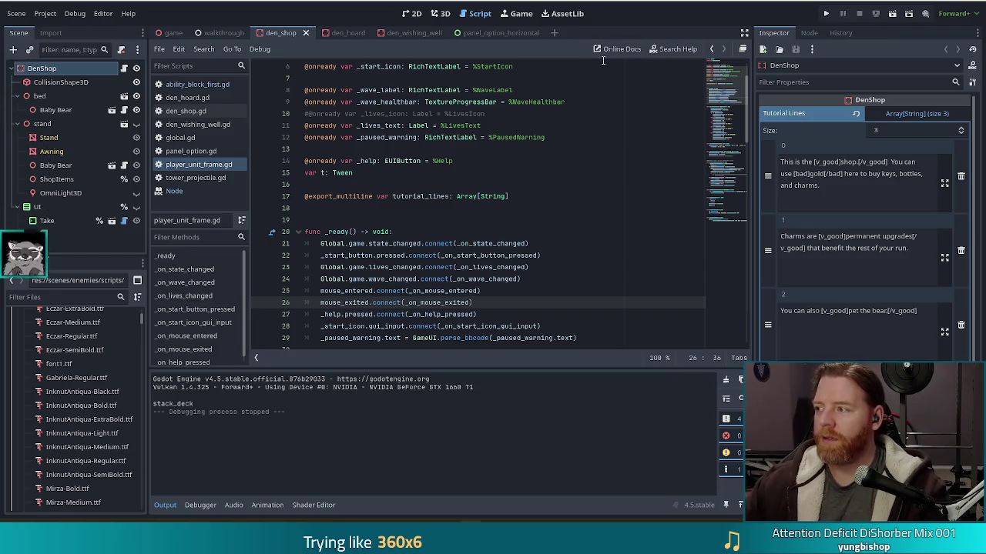
pyautogui.click(508, 234)
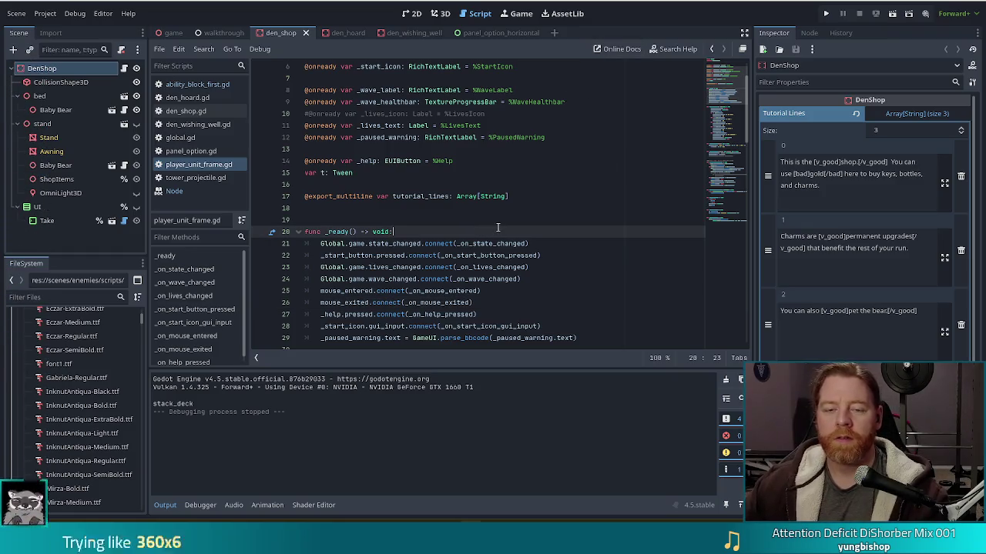
pyautogui.click(386, 221)
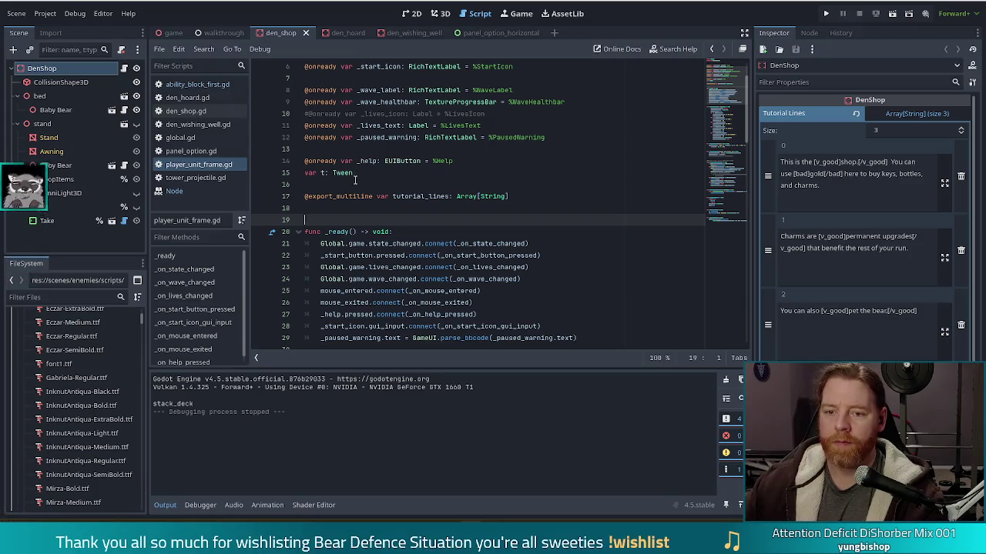
pyautogui.click(428, 185)
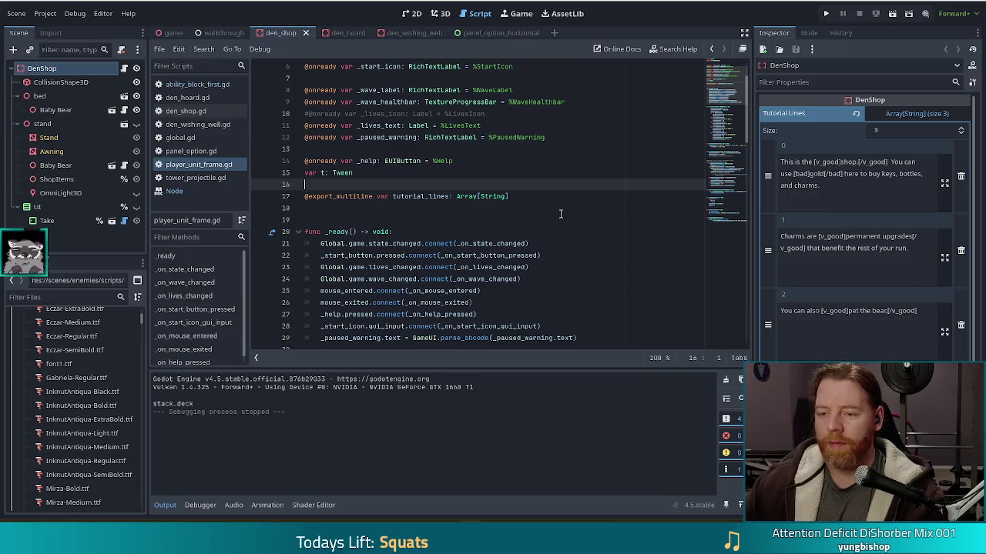
pyautogui.click(392, 221)
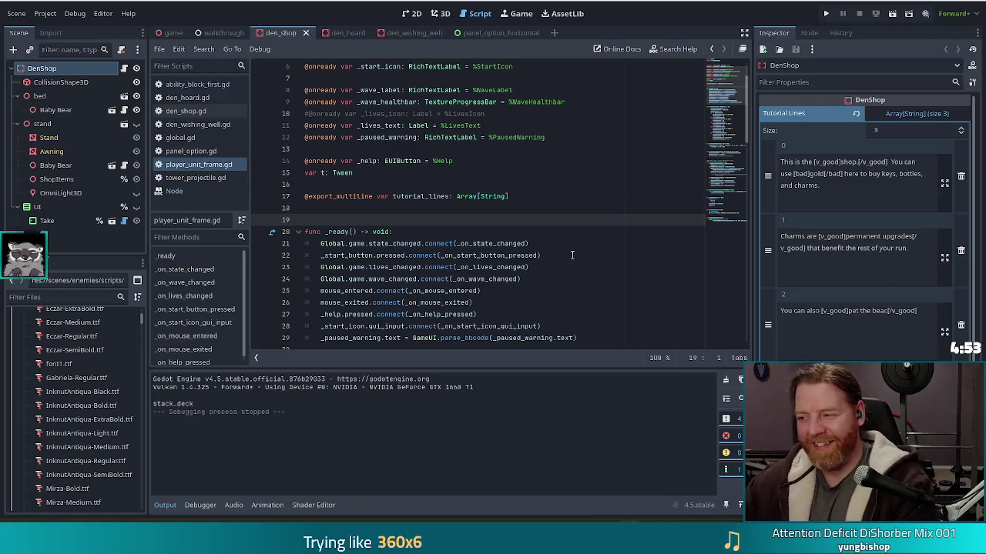
# Step: Open the Node class documentation from the Array type on line 17, then close it
pyautogui.click(508, 243)
pyautogui.press('Up')
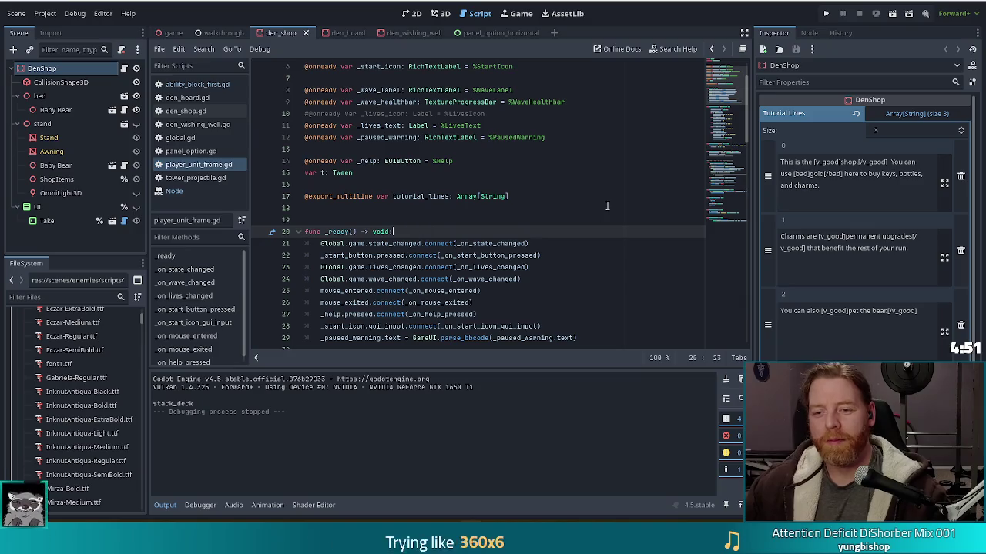
pyautogui.click(545, 174)
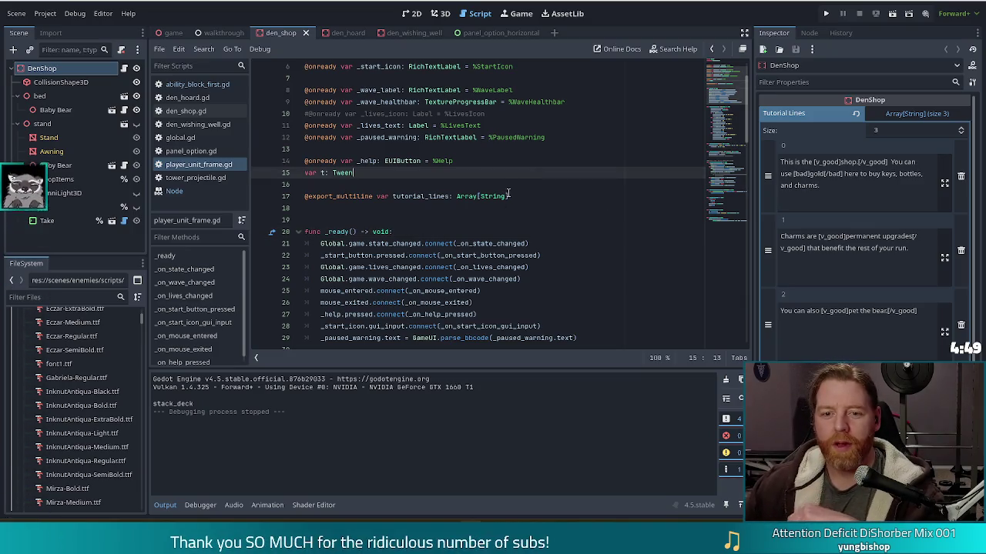
pyautogui.click(459, 195)
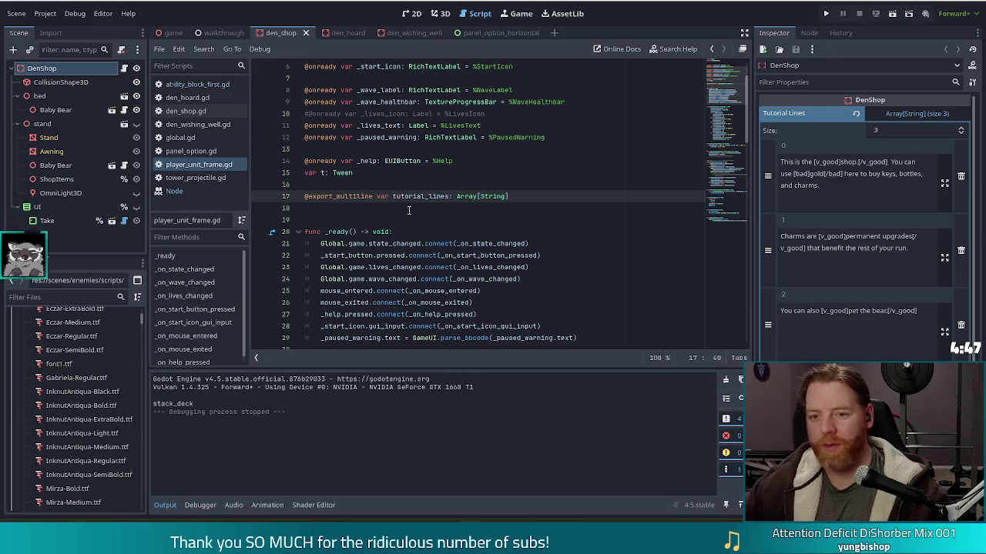
pyautogui.keyDown('ctrl'); pyautogui.click(422, 196); pyautogui.keyUp('ctrl')
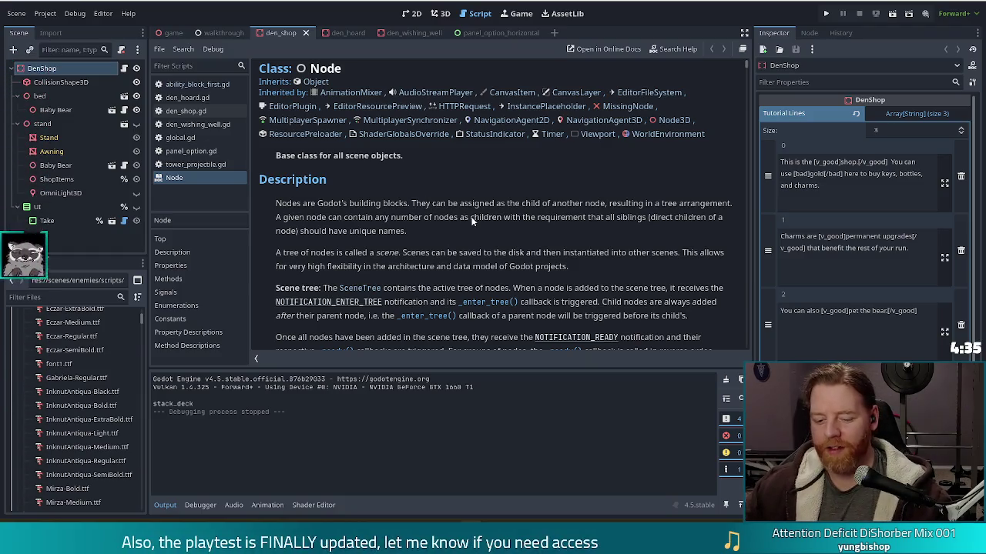
pyautogui.hotkey('ctrl', 'w')
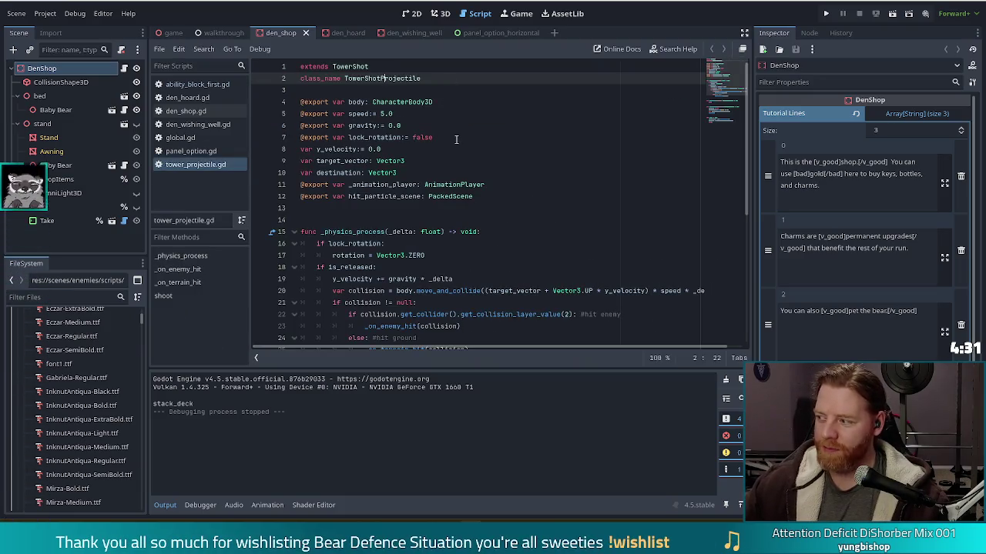
# Step: Inspect the TowerShotProjectile class name, then close tower_projectile.gd
pyautogui.click(389, 79)
pyautogui.doubleClick(389, 78)
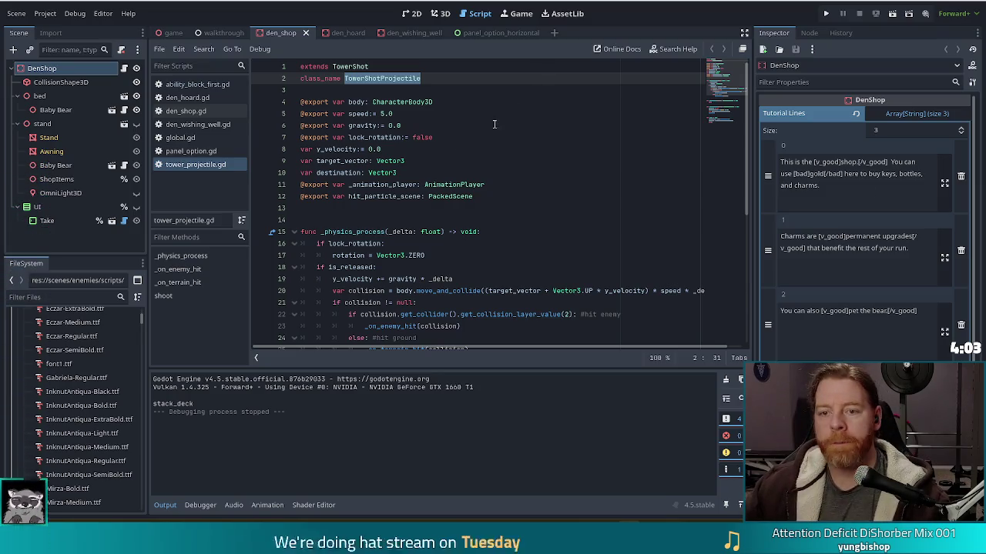
pyautogui.click(438, 161)
pyautogui.hotkey('ctrl', 'w')
# Step: Check the RichTextLabel description and ability_block_first.gd's TowerShot type, then close that script
pyautogui.click(420, 126)
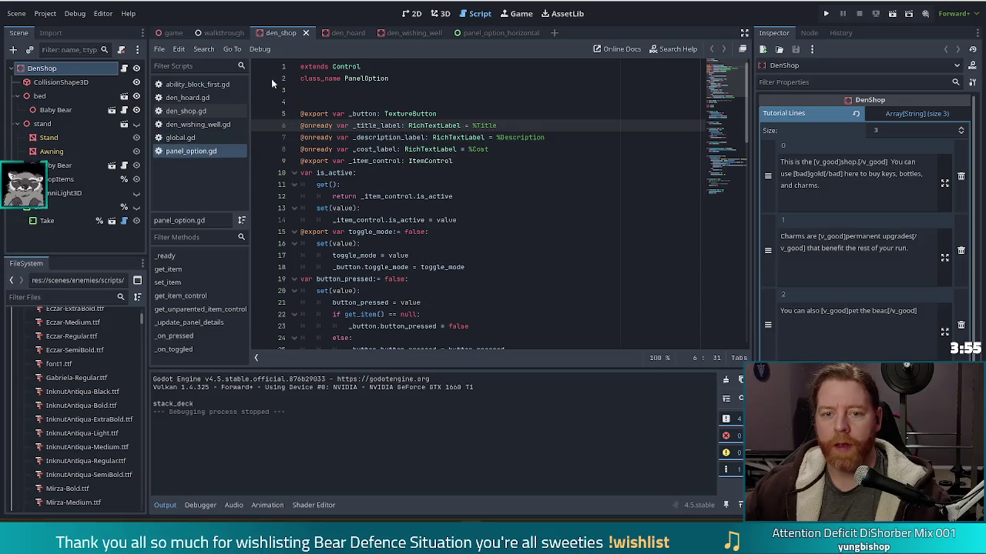
pyautogui.click(192, 84)
pyautogui.click(437, 117)
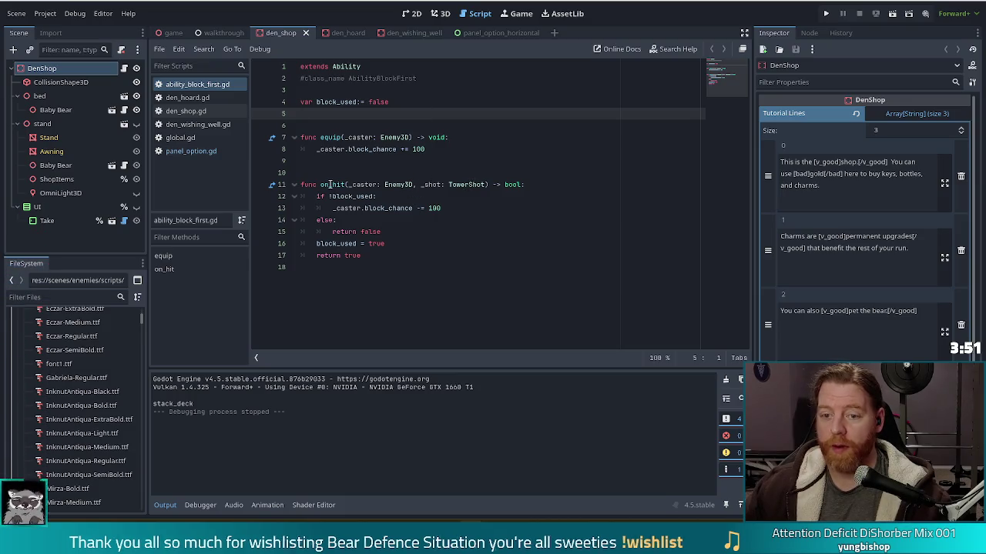
pyautogui.moveTo(486, 184); pyautogui.dragTo(328, 185)
pyautogui.doubleClick(465, 185)
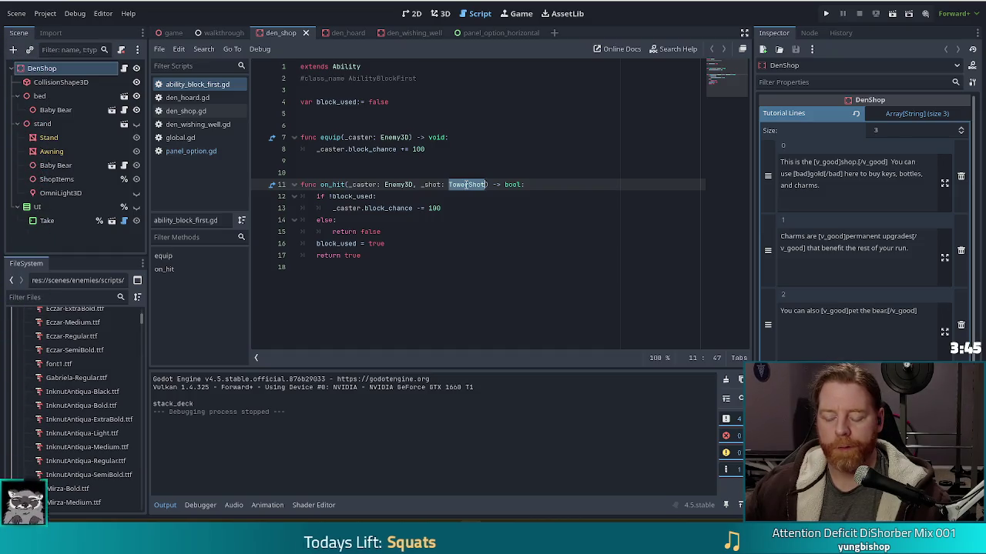
pyautogui.hotkey('ctrl', 'w')
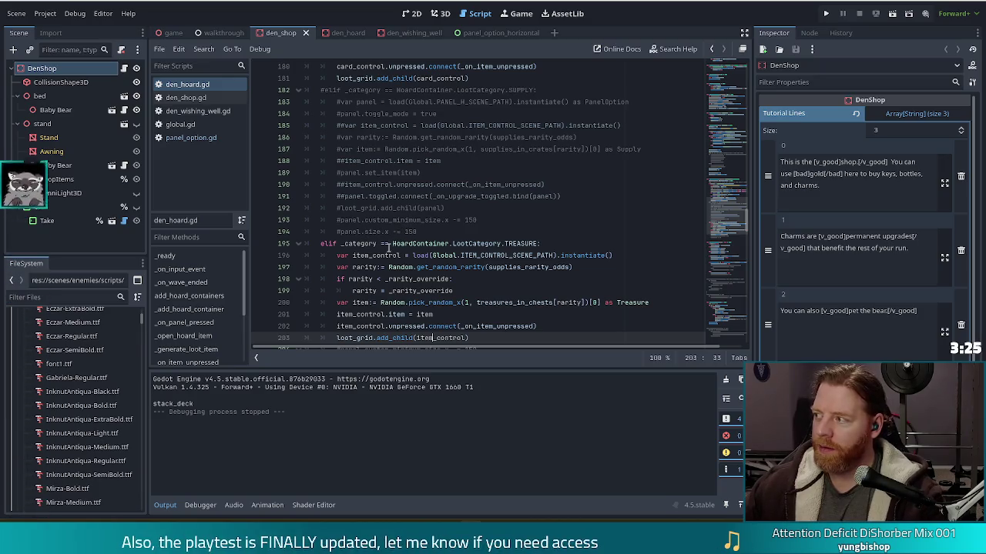
# Step: Review den_hoard.gd's loot code around lines 189–195
pyautogui.click(494, 244)
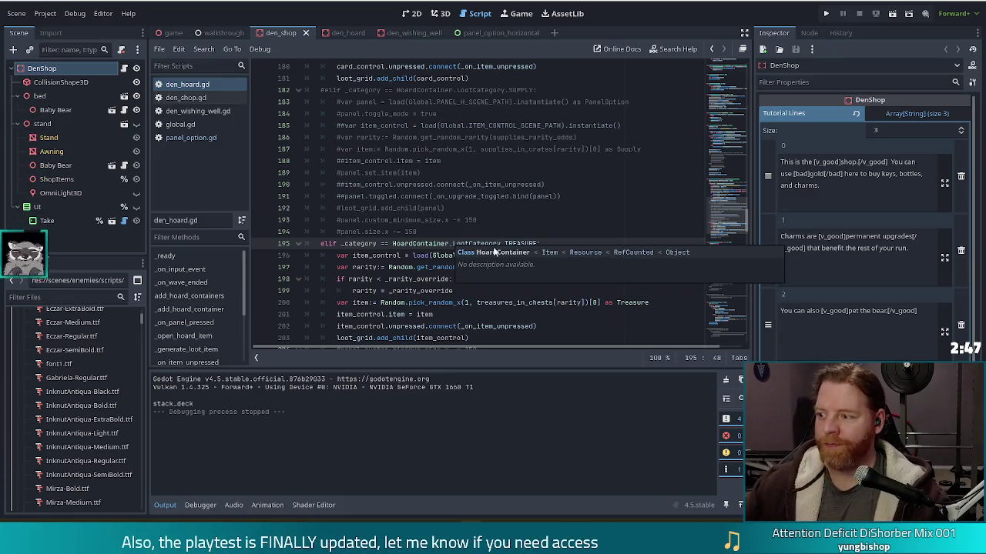
pyautogui.click(511, 229)
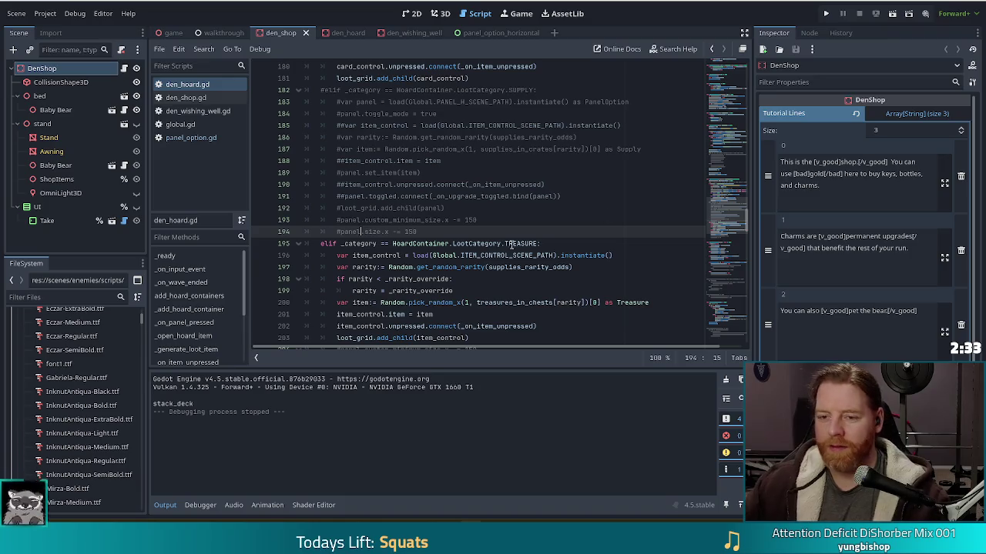
pyautogui.click(409, 172)
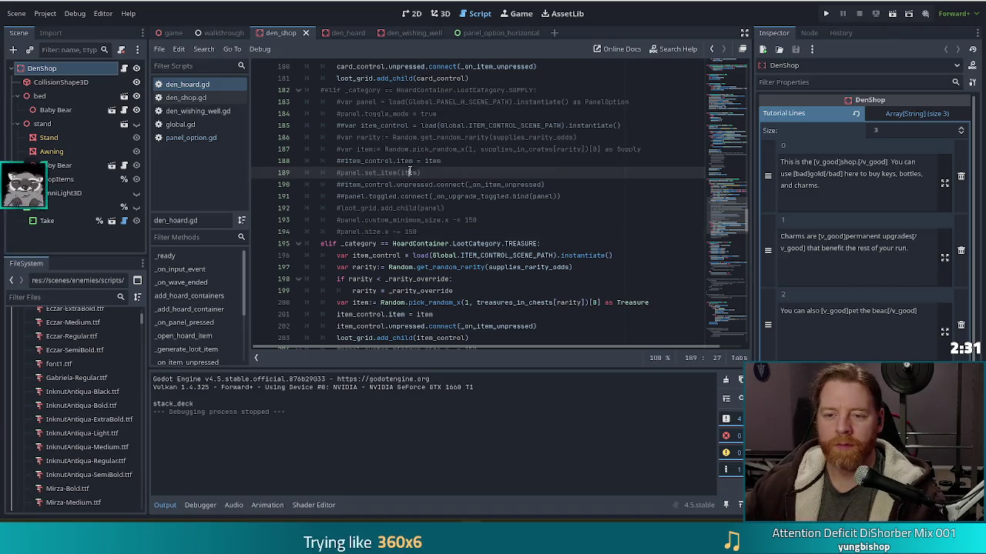
# Step: Switch to den_shop.gd, then to den_wishing_well.gd
pyautogui.click(188, 97)
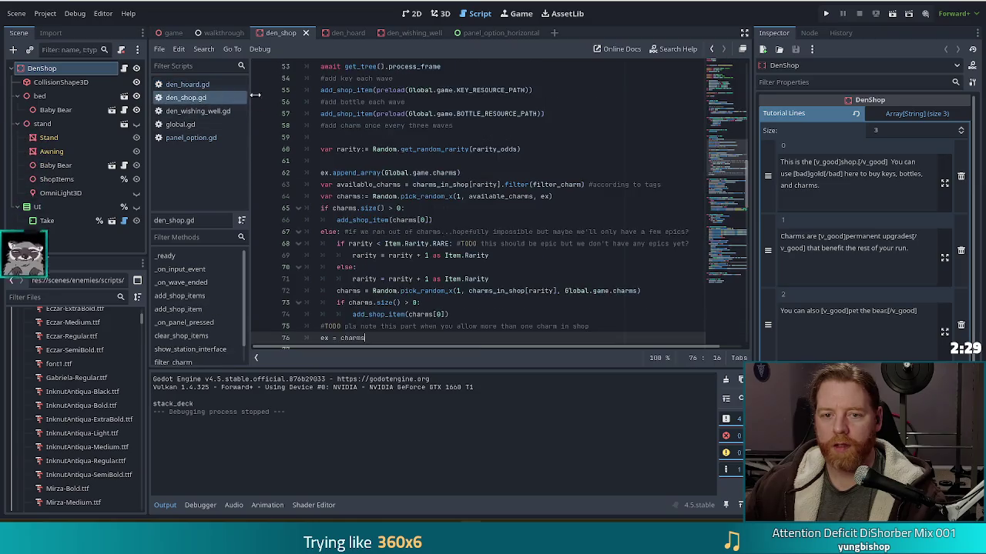
pyautogui.click(176, 83)
pyautogui.click(182, 99)
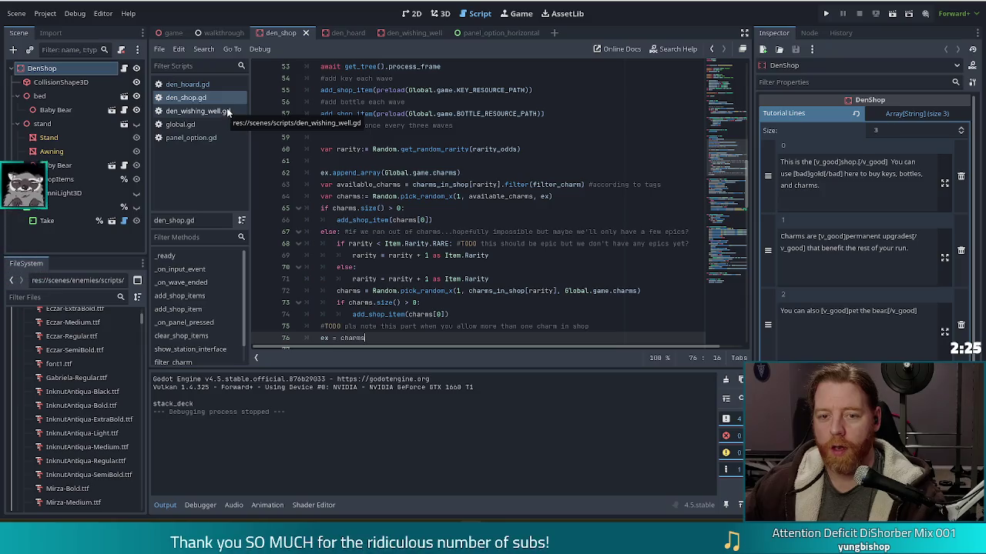
pyautogui.click(226, 109)
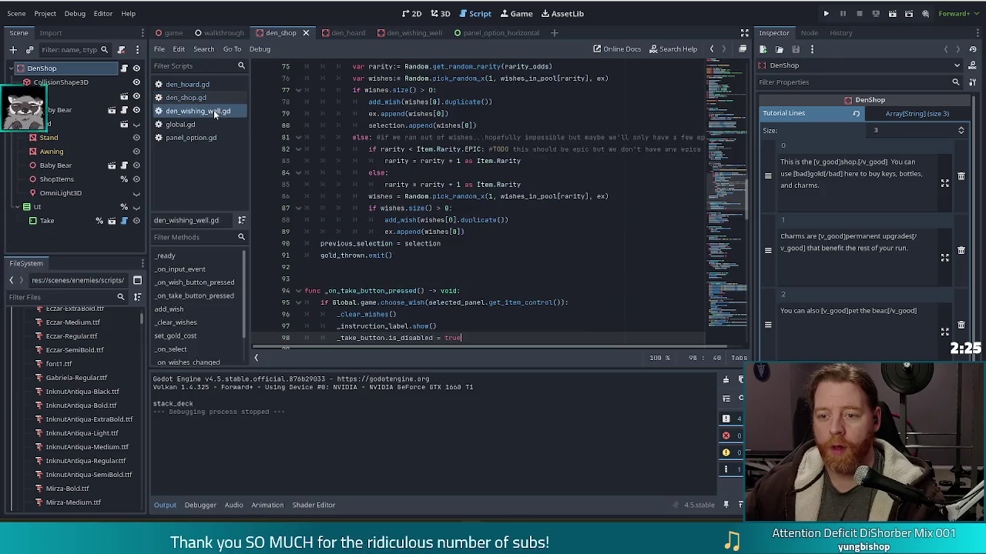
# Step: In den_wishing_well.gd's add_wish function, select and copy the toggle_mode = true line
pyautogui.click(175, 98)
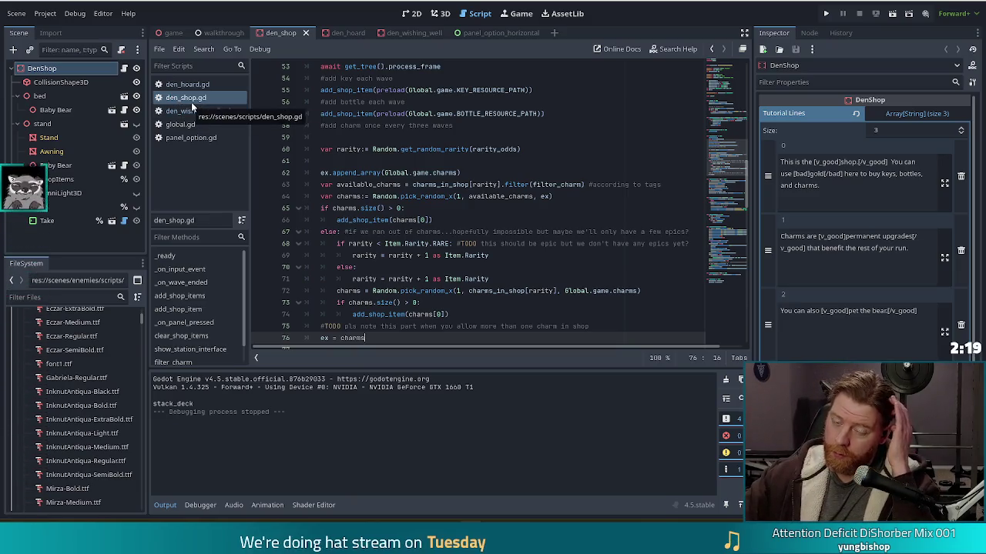
pyautogui.click(193, 111)
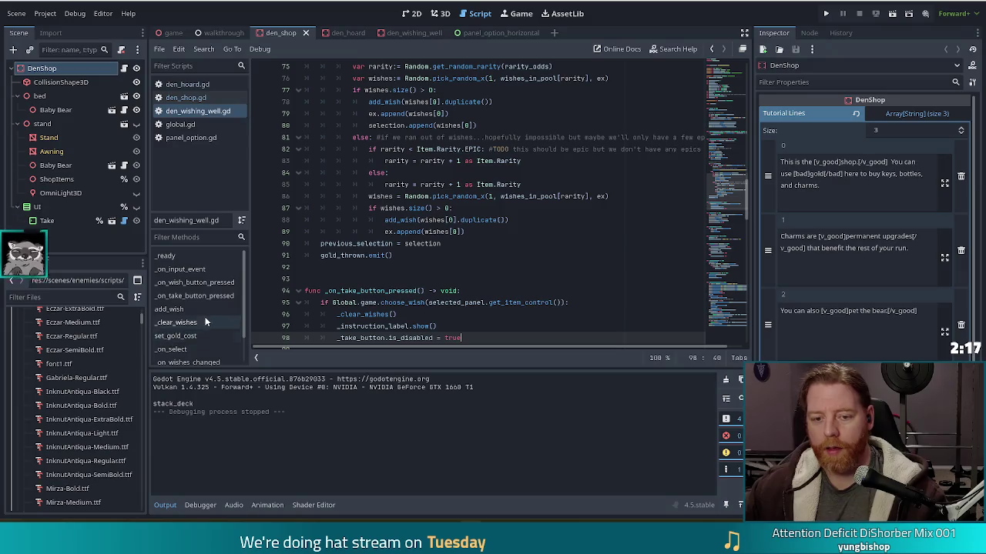
pyautogui.scroll(-2, 206, 314)
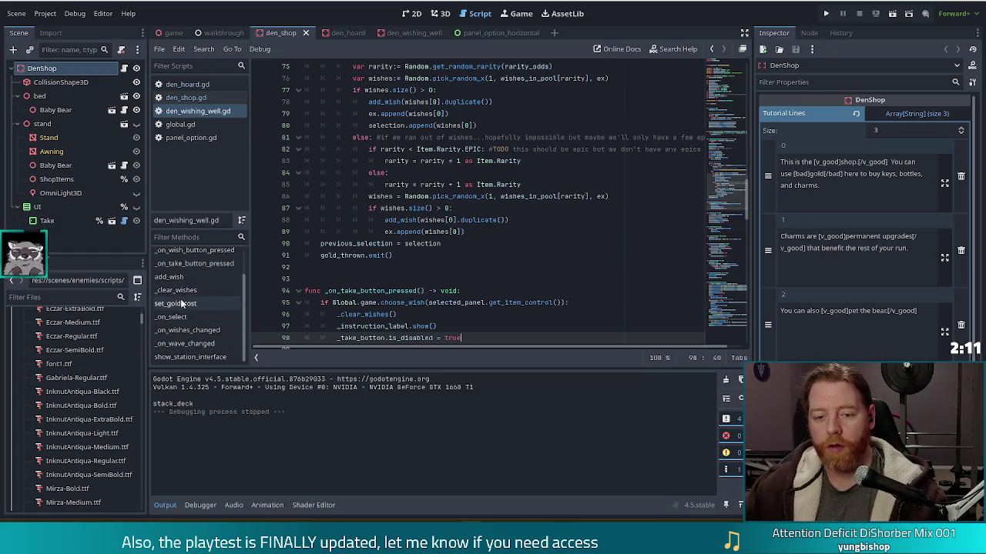
pyautogui.click(195, 263)
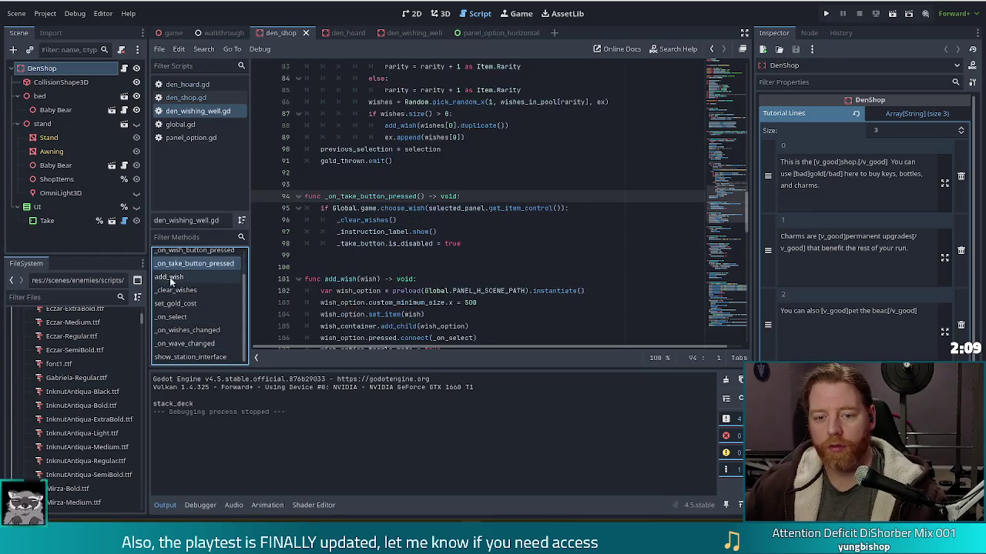
pyautogui.click(168, 276)
pyautogui.click(556, 208)
pyautogui.click(482, 231)
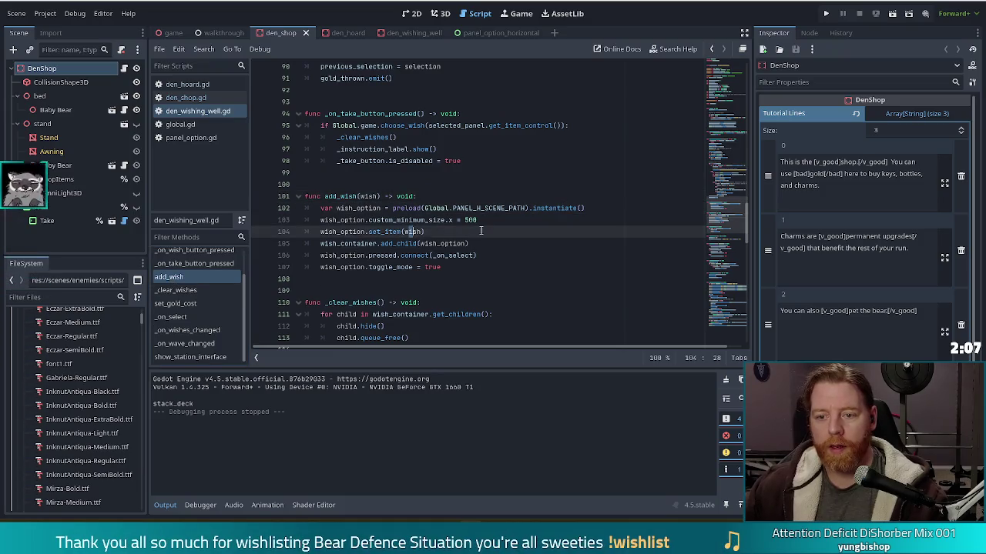
pyautogui.click(457, 264)
pyautogui.moveTo(457, 264); pyautogui.dragTo(505, 254)
pyautogui.hotkey('ctrl', 'c')
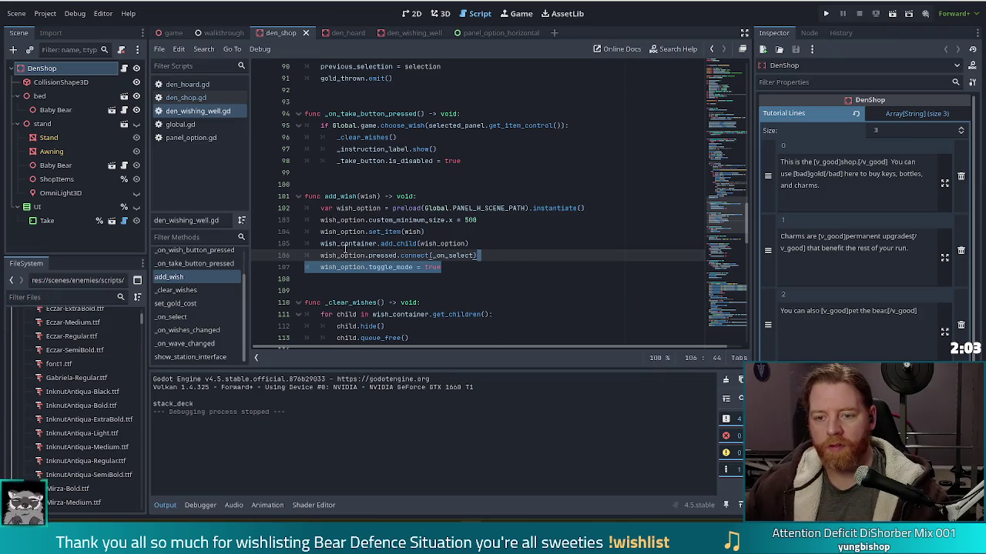
# Step: Paste the toggle_mode line as line 89 at the end of den_shop.gd's add_shop_item
pyautogui.click(188, 95)
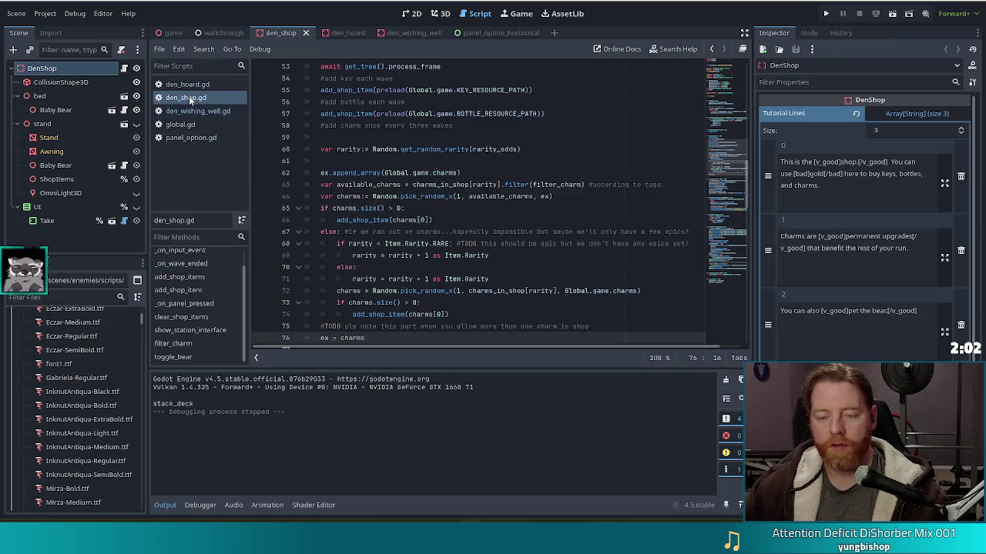
pyautogui.click(198, 289)
pyautogui.click(447, 244)
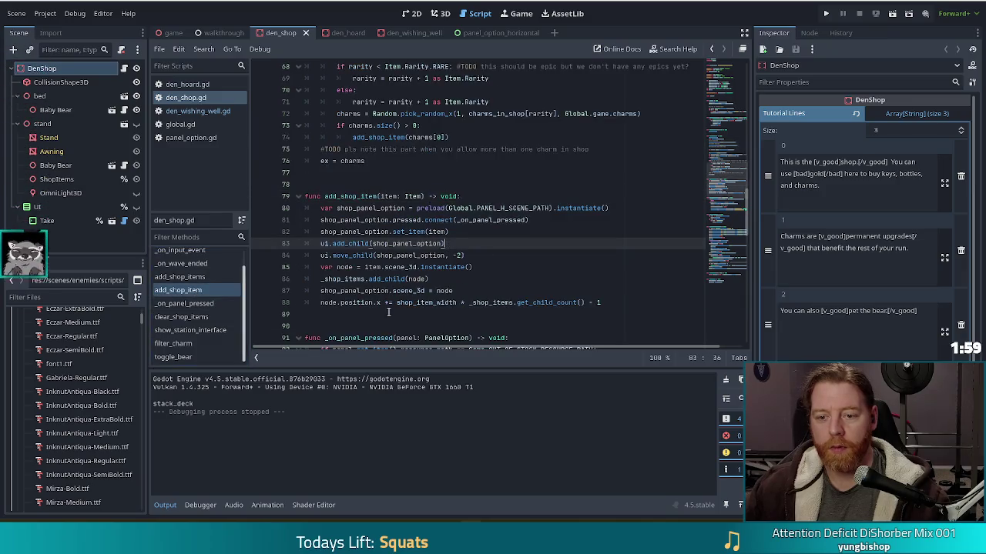
pyautogui.click(616, 303)
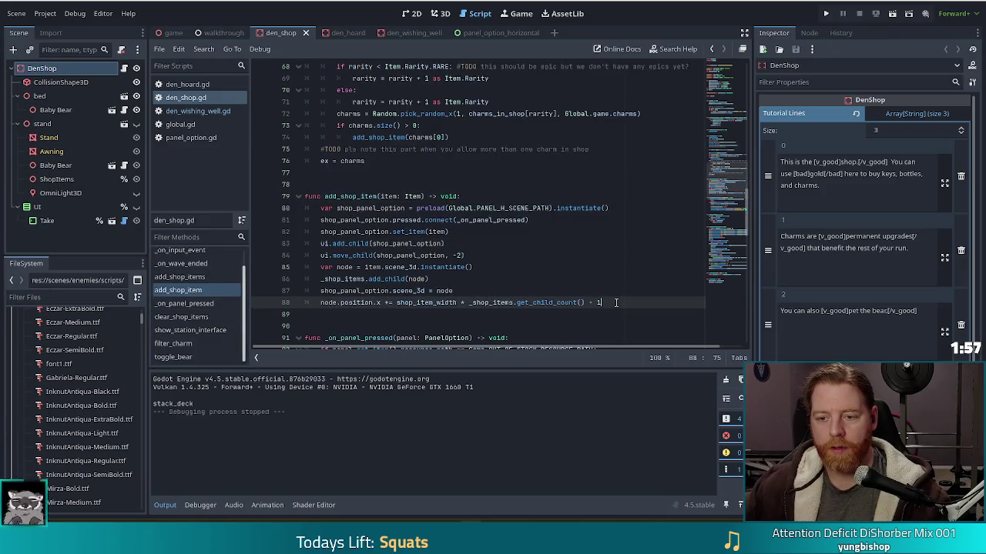
pyautogui.press('Return')
pyautogui.hotkey('ctrl', 'v')
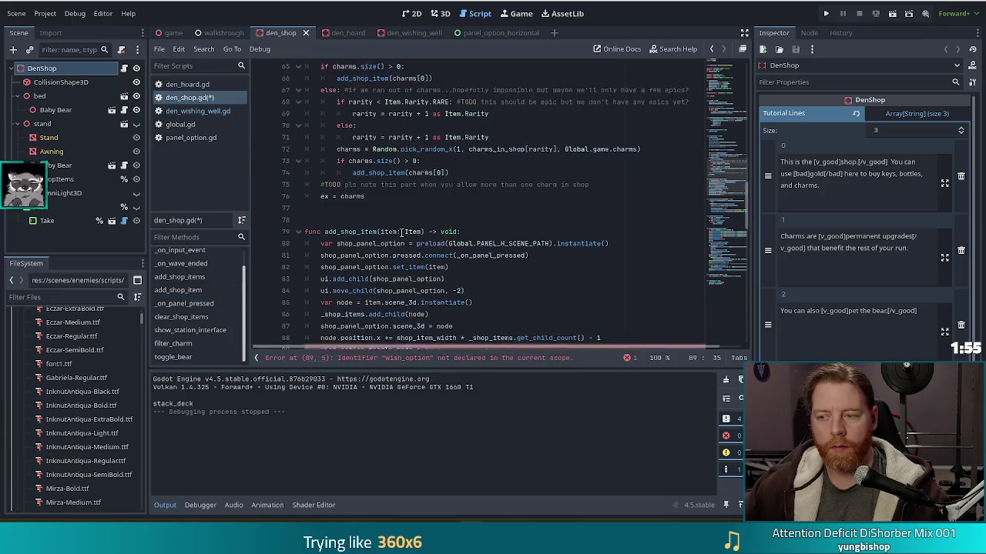
# Step: Replace wish_option on line 89 with shop_panel_option using autocomplete
pyautogui.scroll(-1, 396, 231)
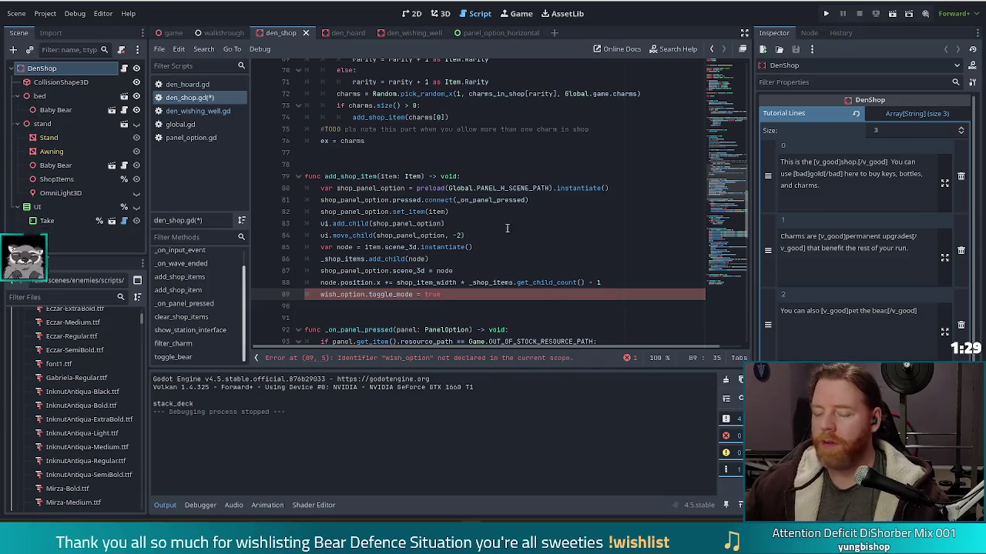
pyautogui.doubleClick(342, 292)
pyautogui.scroll(-1, 418, 247)
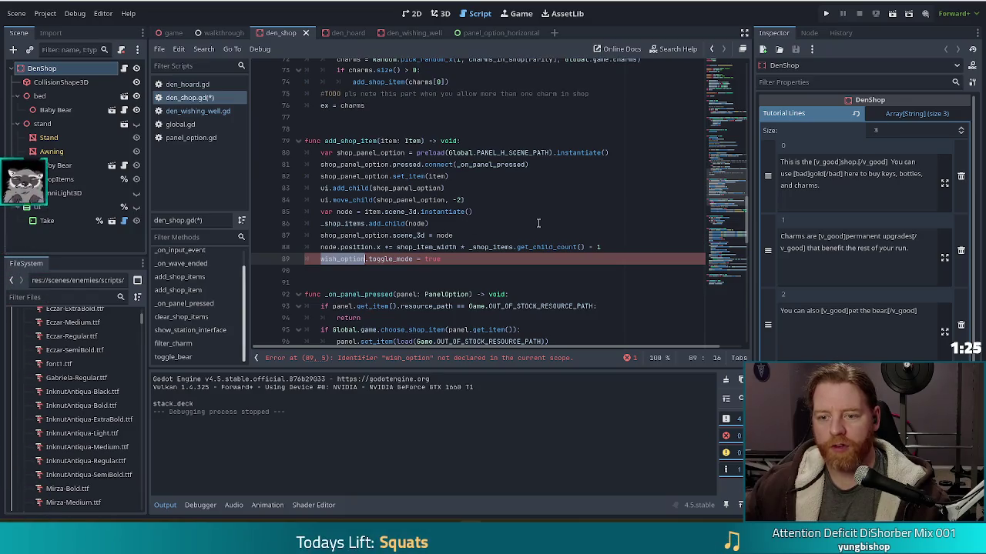
pyautogui.write('shop_panel')
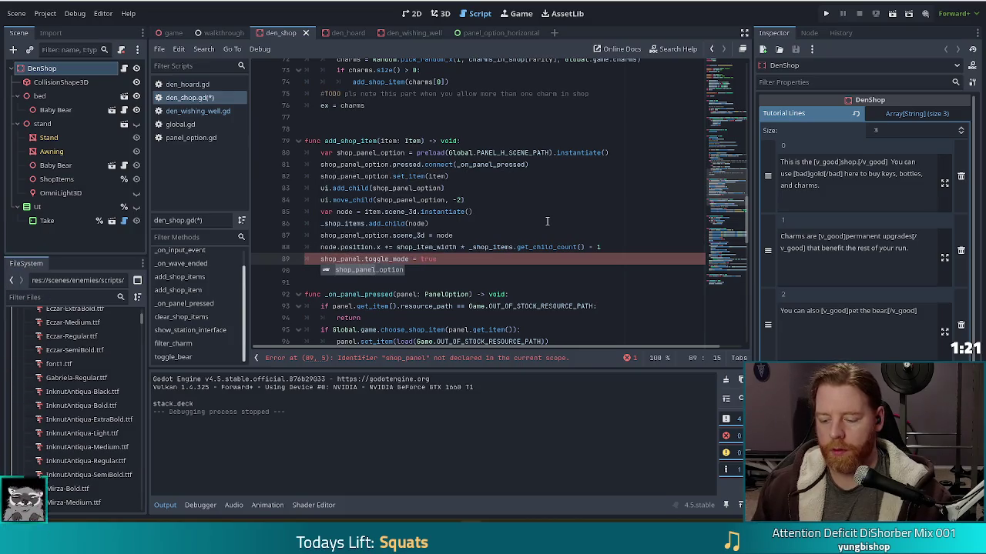
pyautogui.press('Return')
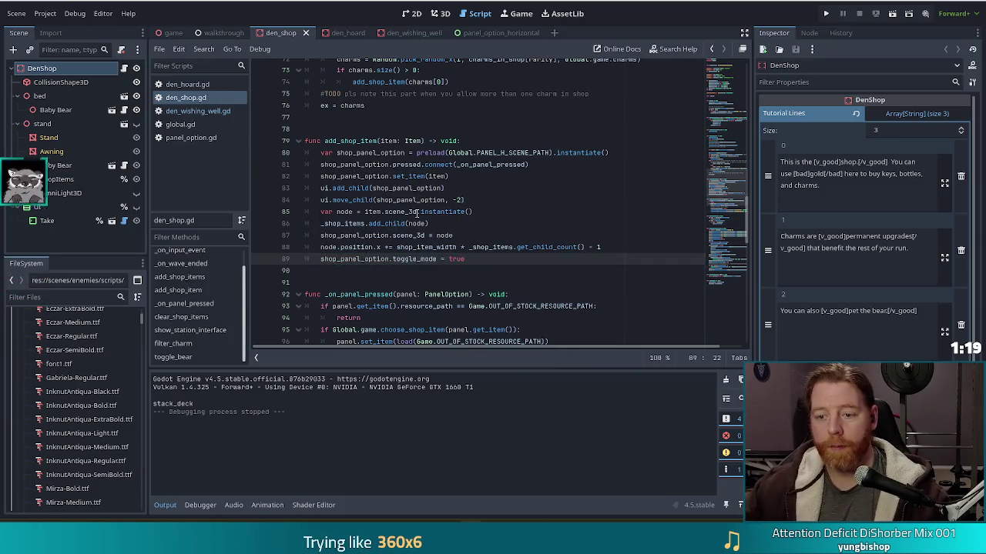
pyautogui.scroll(-2, 419, 246)
# Step: Examine den_shop.gd's out-of-stock check and get_item() call on lines 93–95
pyautogui.click(414, 247)
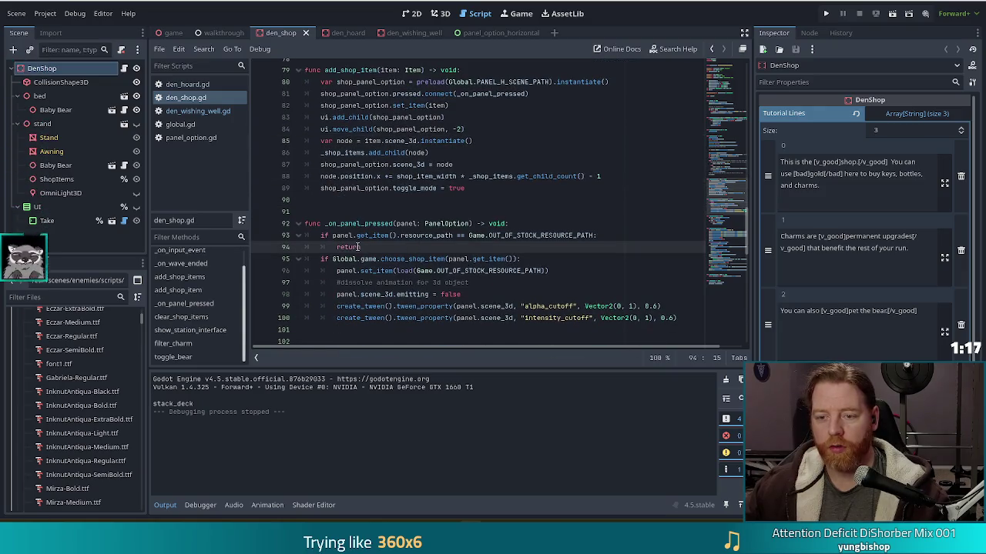
pyautogui.moveTo(356, 234); pyautogui.dragTo(477, 244)
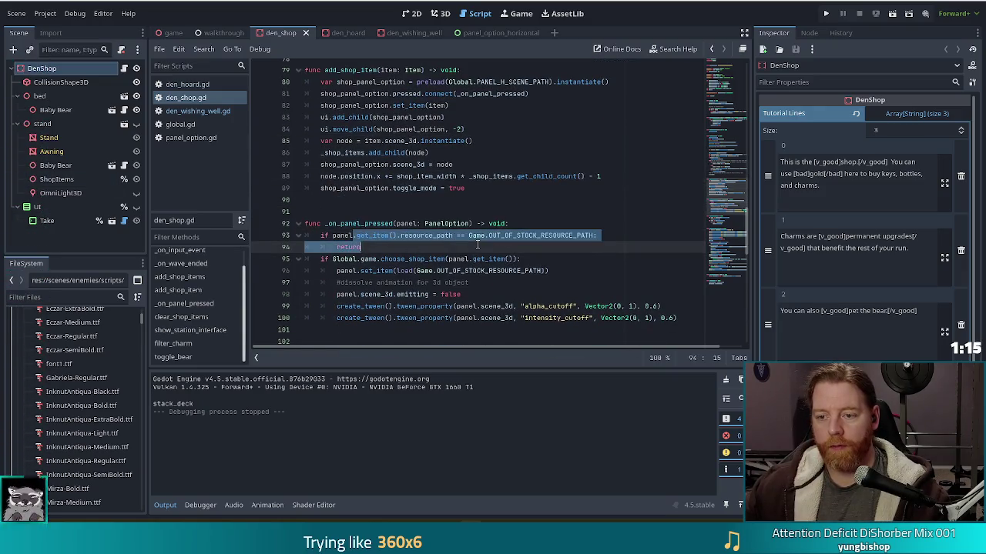
pyautogui.click(343, 235)
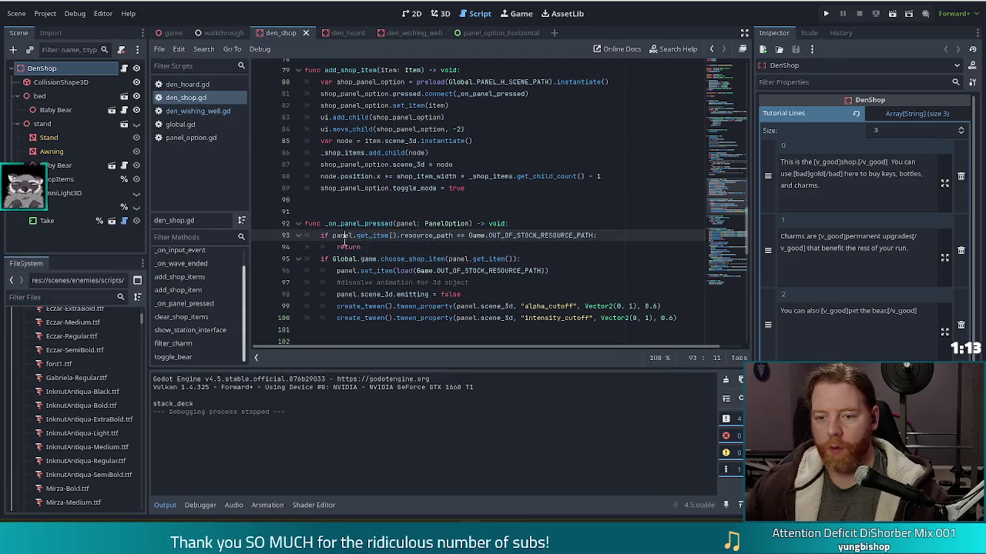
pyautogui.click(346, 246)
pyautogui.click(508, 259)
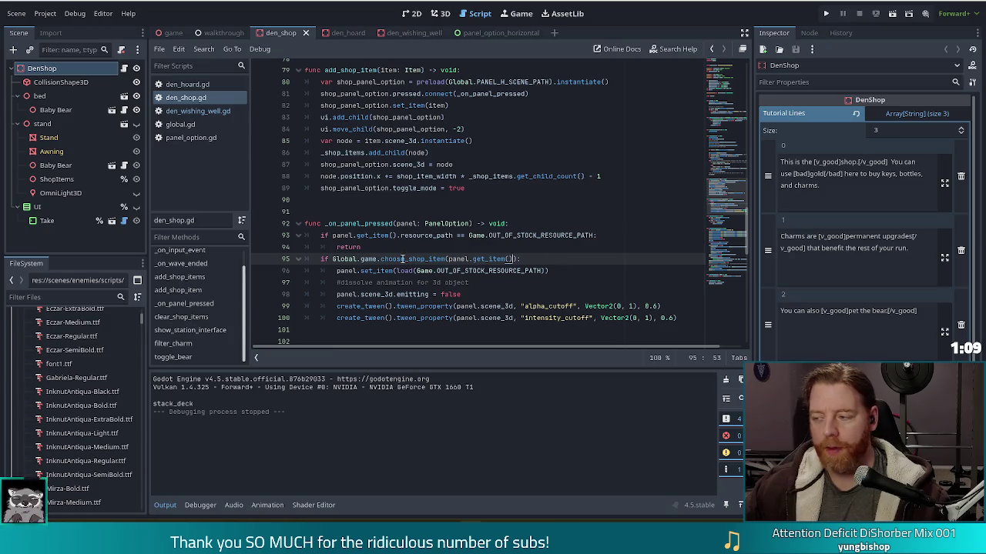
# Step: Switch to den_wishing_well.gd and inspect add_wish's pressed.connect line to _on_select
pyautogui.click(193, 112)
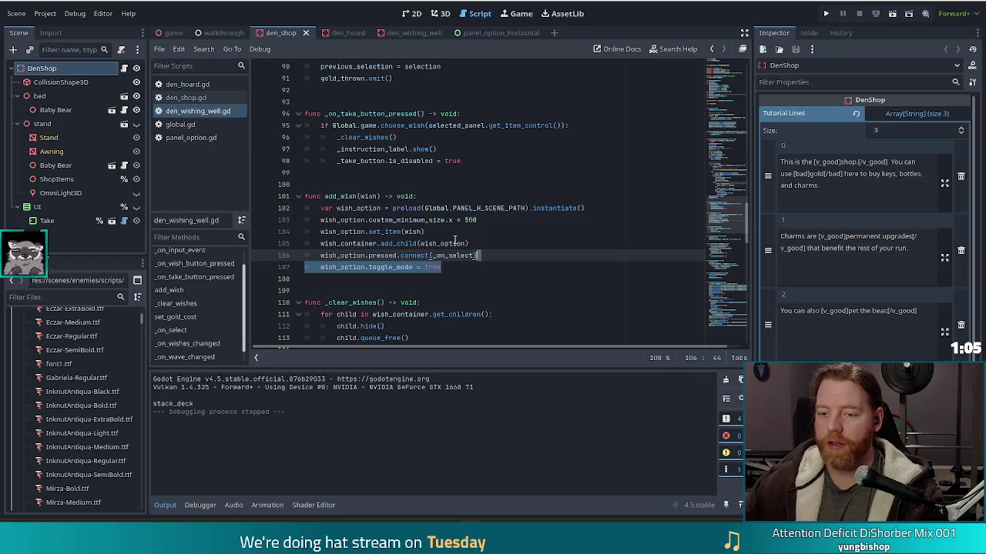
pyautogui.click(401, 253)
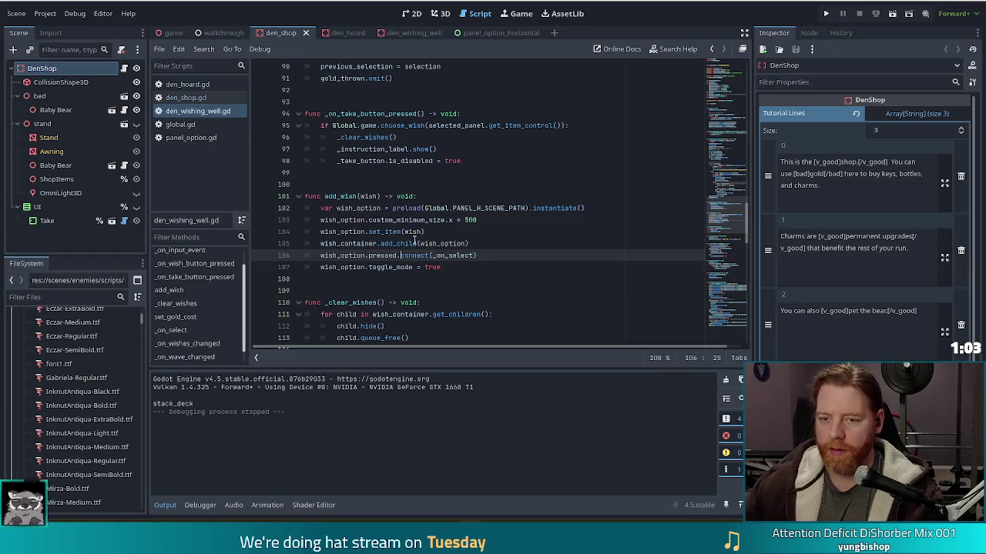
pyautogui.moveTo(401, 250)
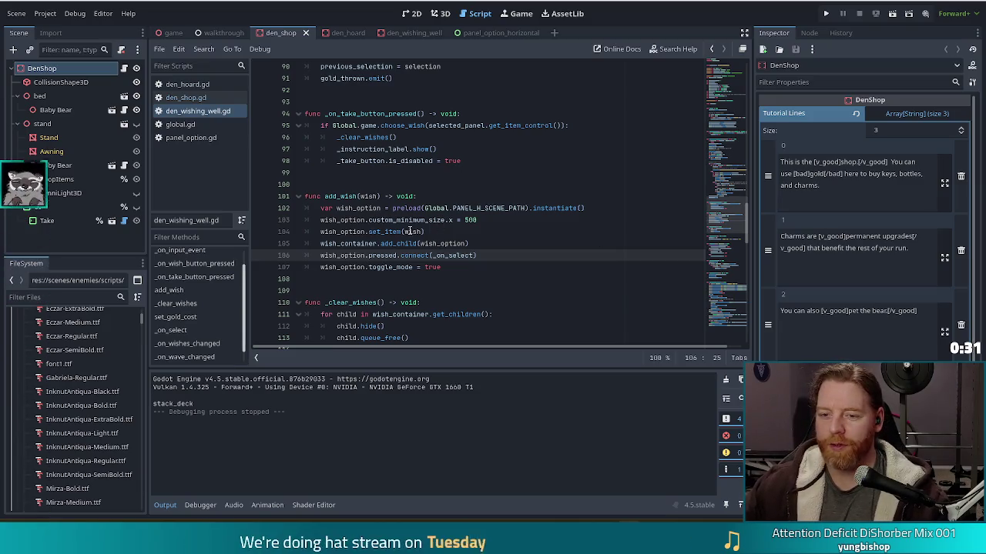
# Step: Select the toggle-selection body of _on_select in den_wishing_well.gd
pyautogui.click(377, 243)
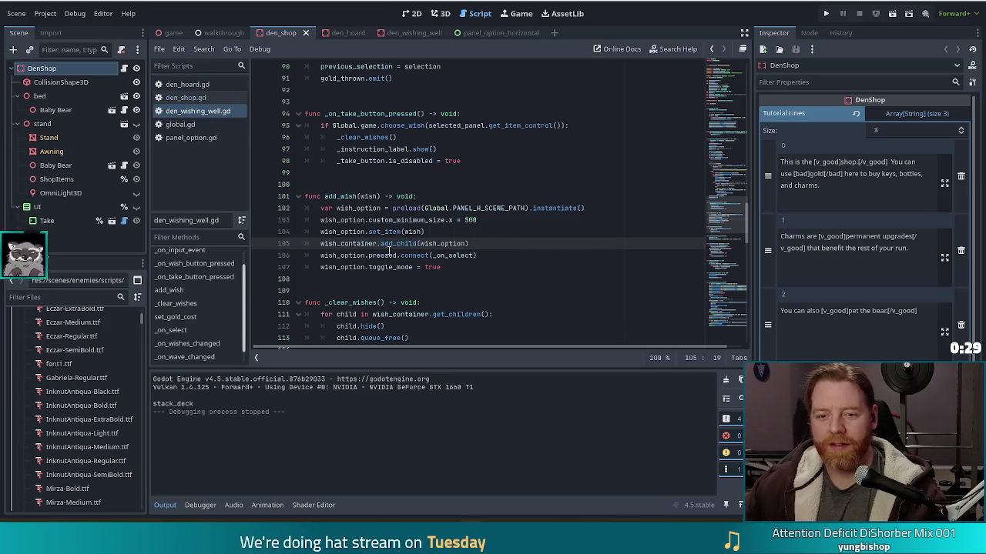
pyautogui.click(185, 332)
pyautogui.click(374, 255)
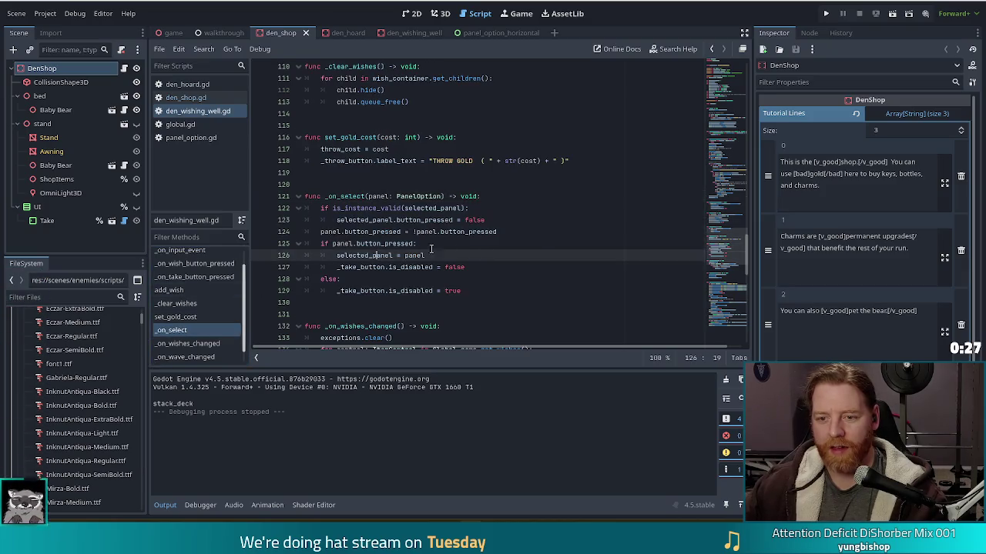
pyautogui.moveTo(479, 291)
pyautogui.mouseDown()
pyautogui.moveTo(462, 254)
pyautogui.moveTo(510, 195)
pyautogui.mouseUp()
pyautogui.hotkey('ctrl', 'c')
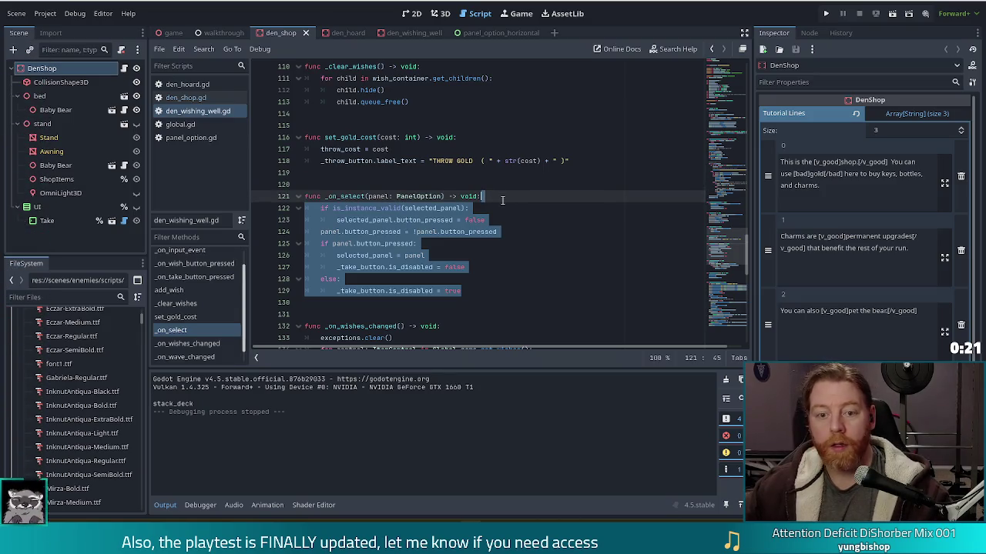
# Step: Back in den_shop.gd's _on_panel_pressed, place the caret after the out-of-stock return
pyautogui.click(190, 98)
pyautogui.click(529, 231)
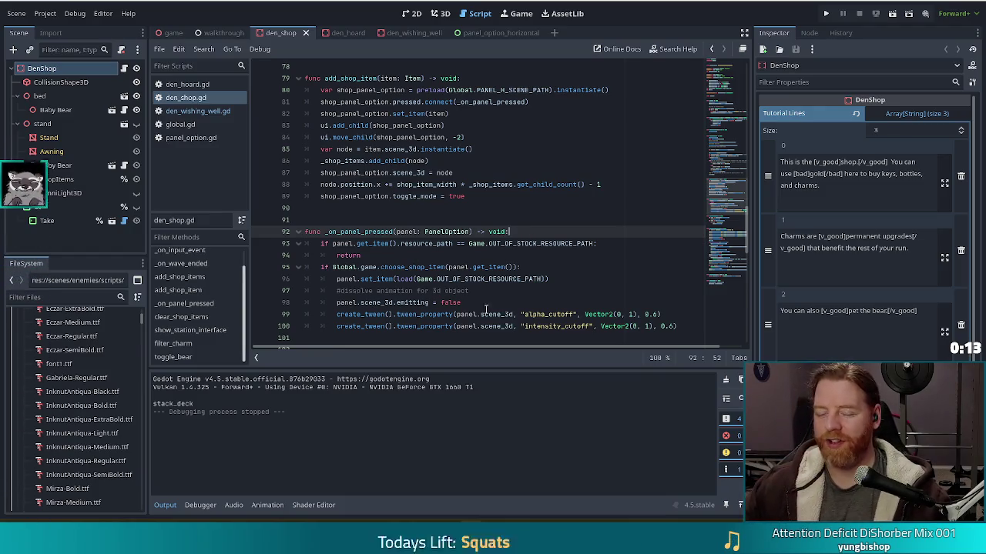
pyautogui.scroll(-3, 511, 264)
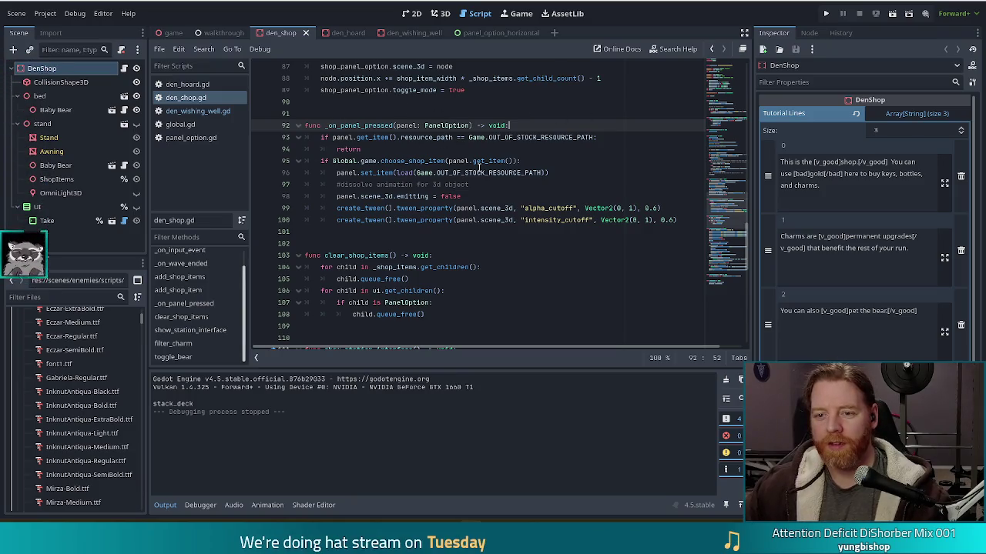
pyautogui.click(421, 161)
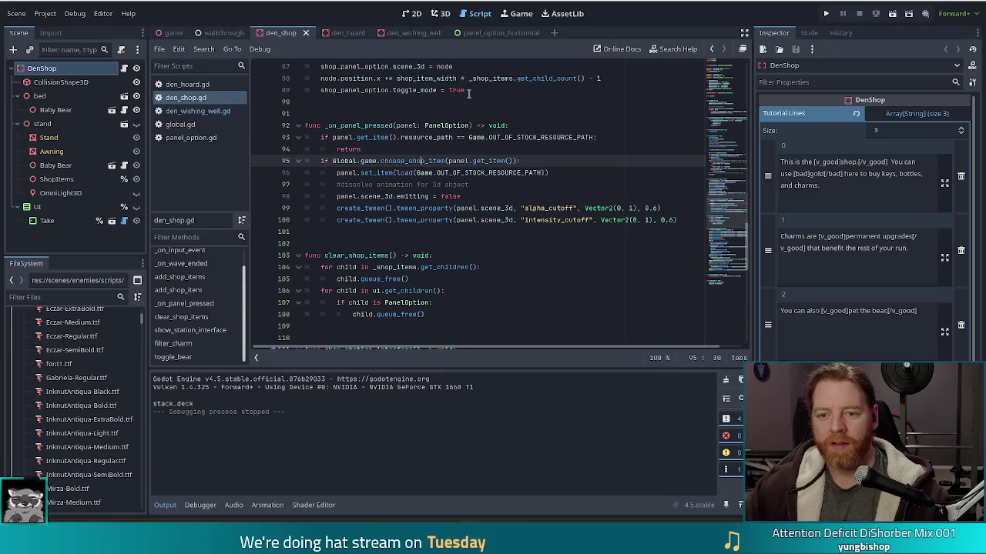
pyautogui.click(531, 126)
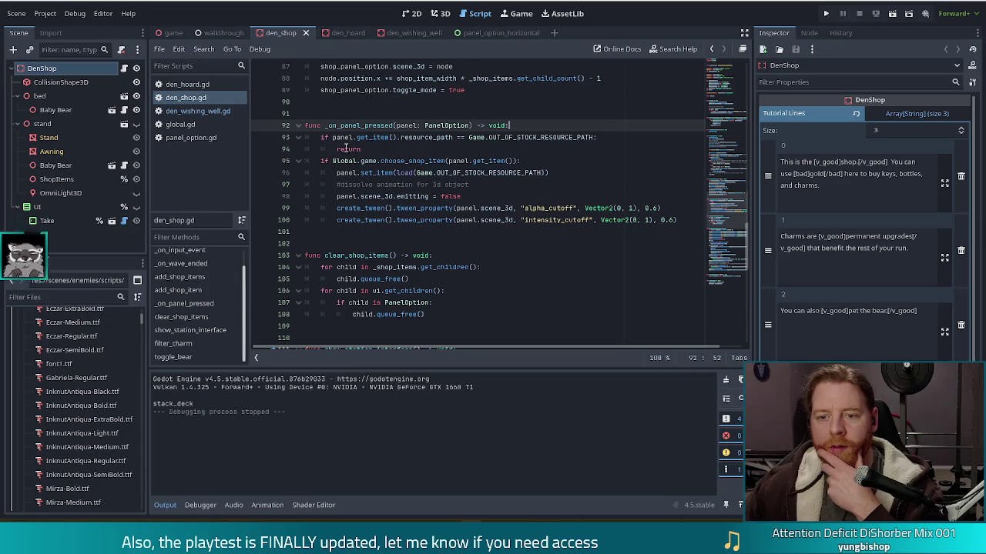
pyautogui.moveTo(384, 137)
pyautogui.mouseDown()
pyautogui.moveTo(385, 150)
pyautogui.moveTo(373, 149)
pyautogui.mouseUp()
pyautogui.click(374, 149)
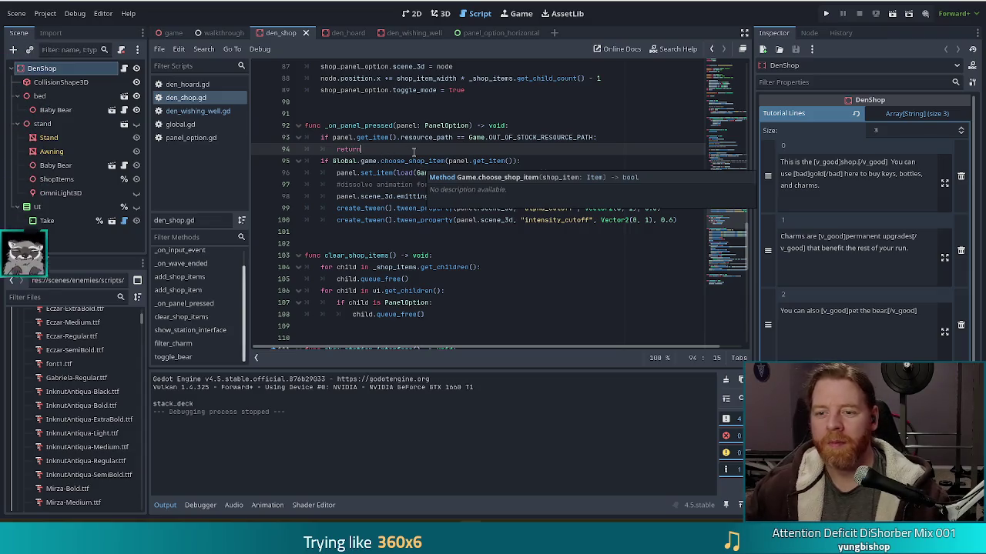
pyautogui.scroll(-2, 406, 173)
pyautogui.scroll(2, 401, 197)
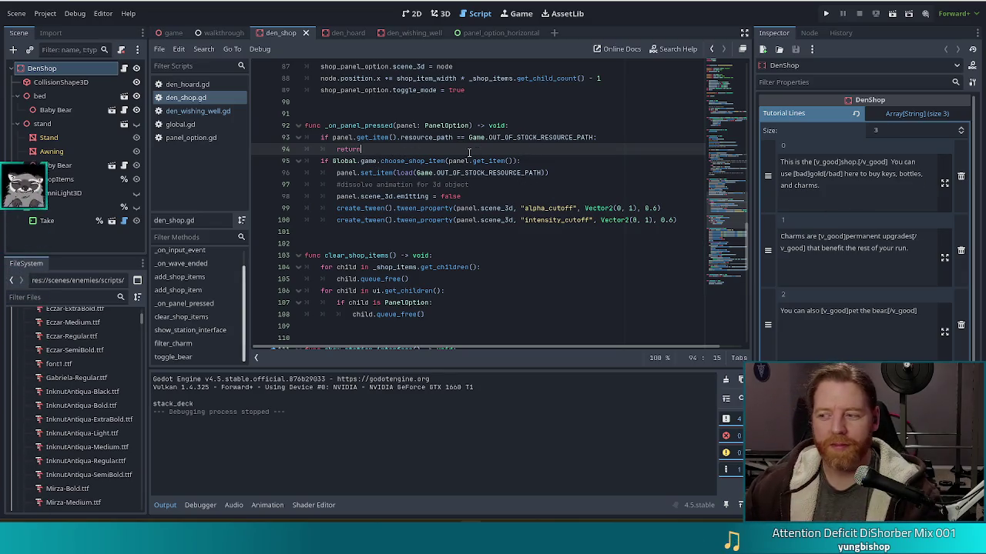
pyautogui.moveTo(457, 175)
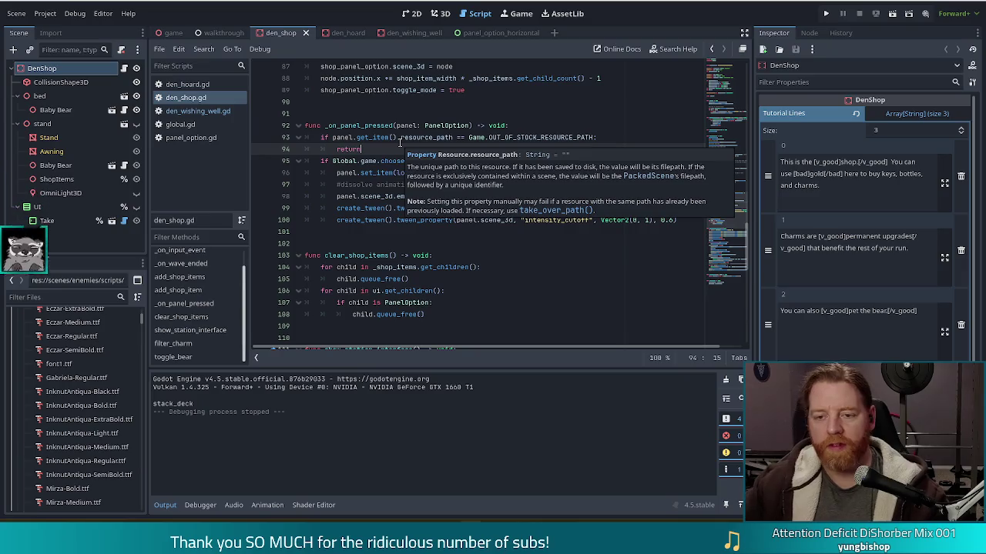
# Step: Paste the selected_panel/_take_button toggle block below the out-of-stock return and save den_shop.gd
pyautogui.press('Return')
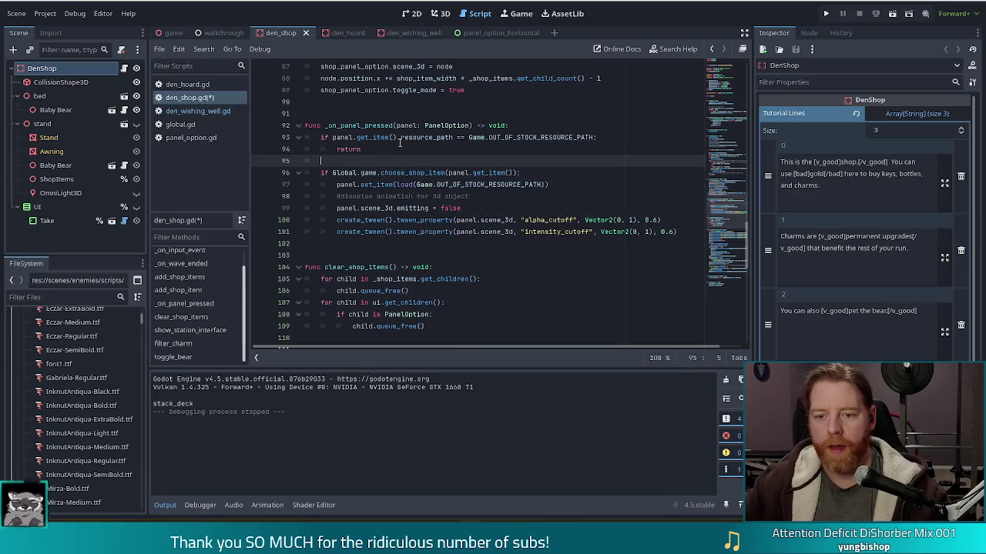
pyautogui.hotkey('ctrl', 'v')
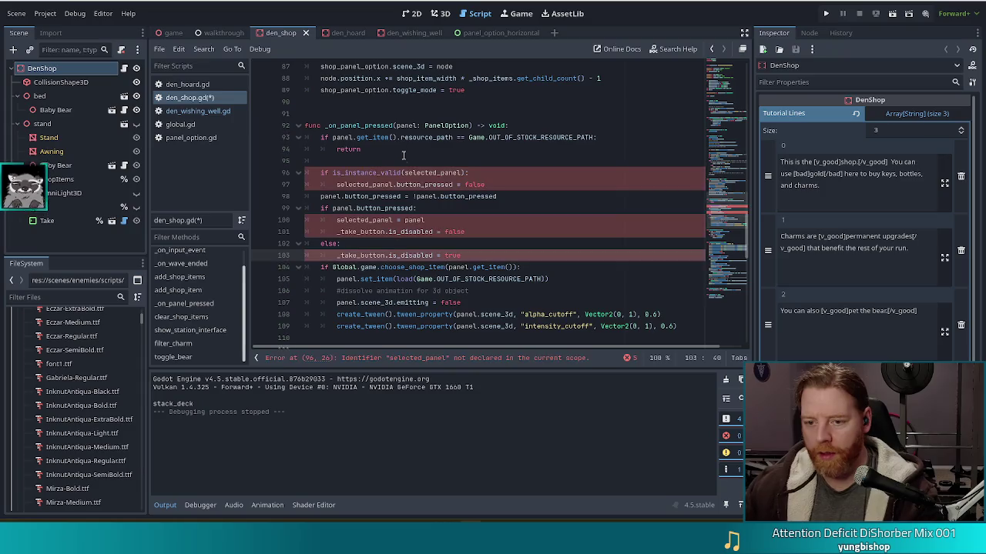
pyautogui.press('Return')
pyautogui.press('BackSpace')
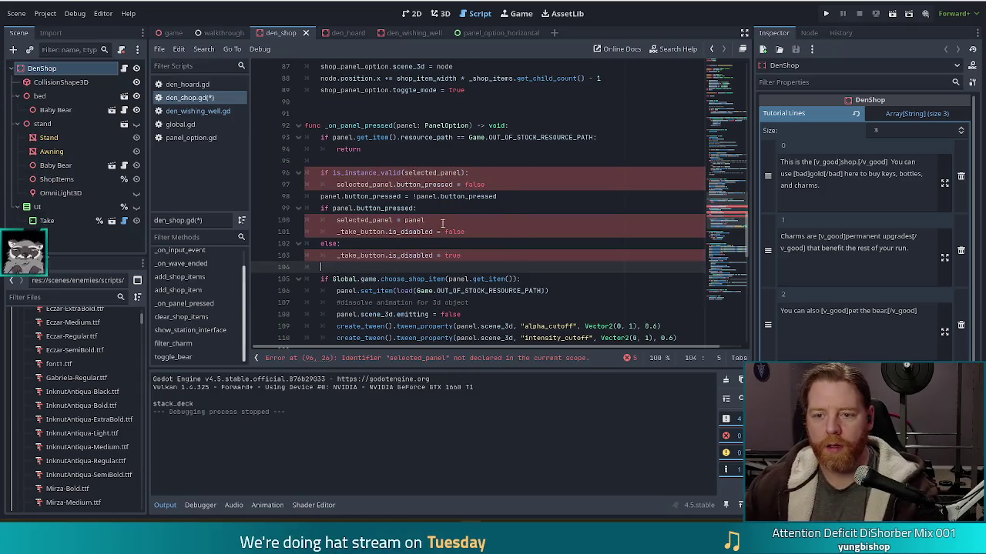
pyautogui.click(495, 196)
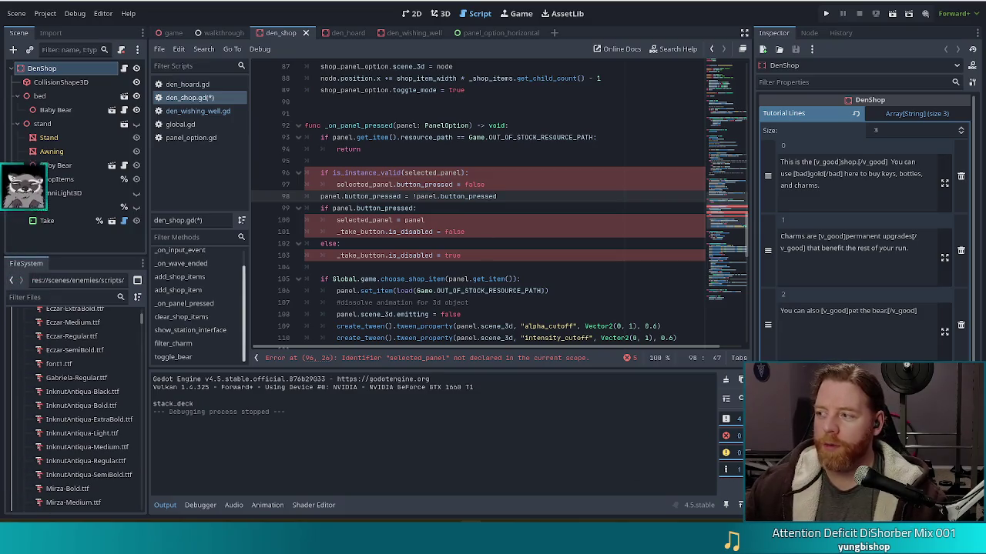
pyautogui.click(422, 244)
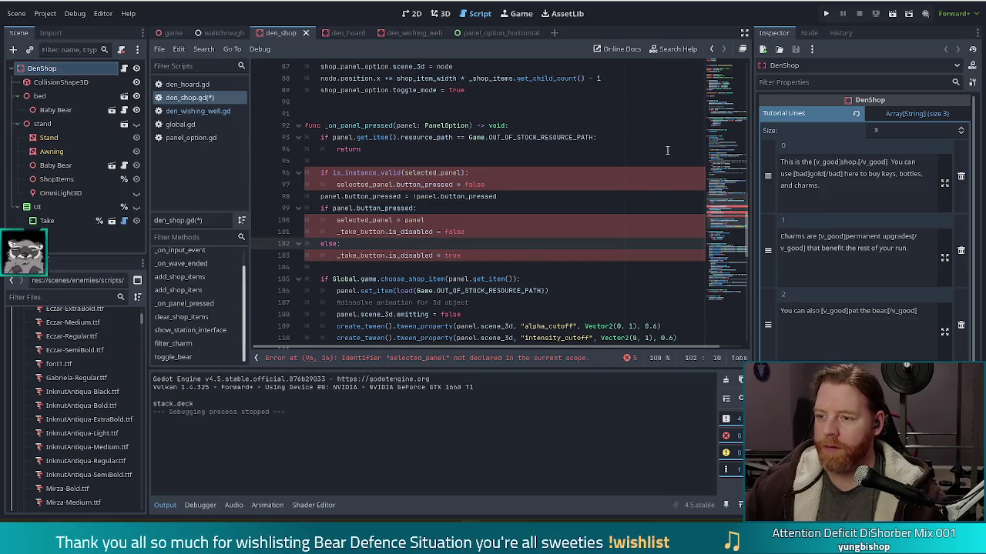
pyautogui.click(418, 220)
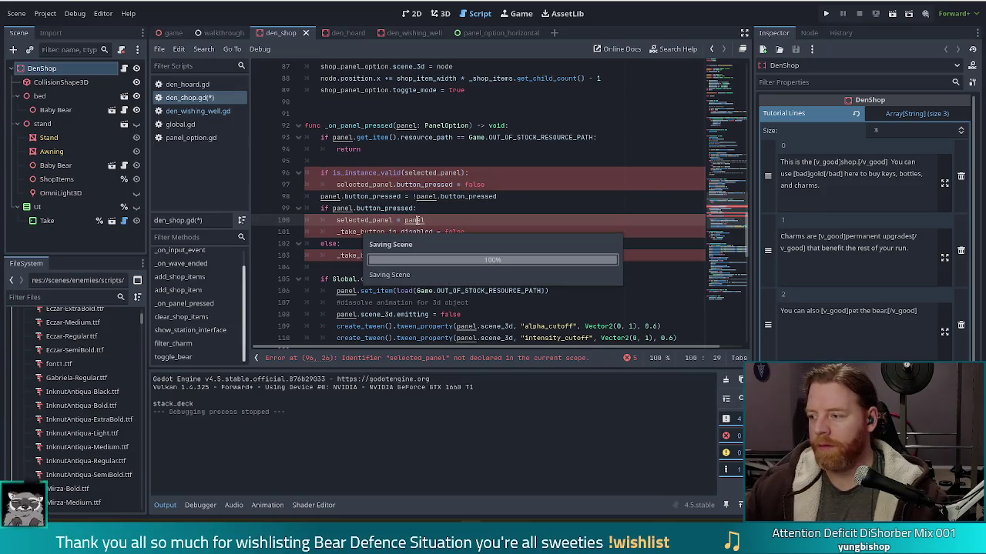
pyautogui.hotkey('ctrl', 's')
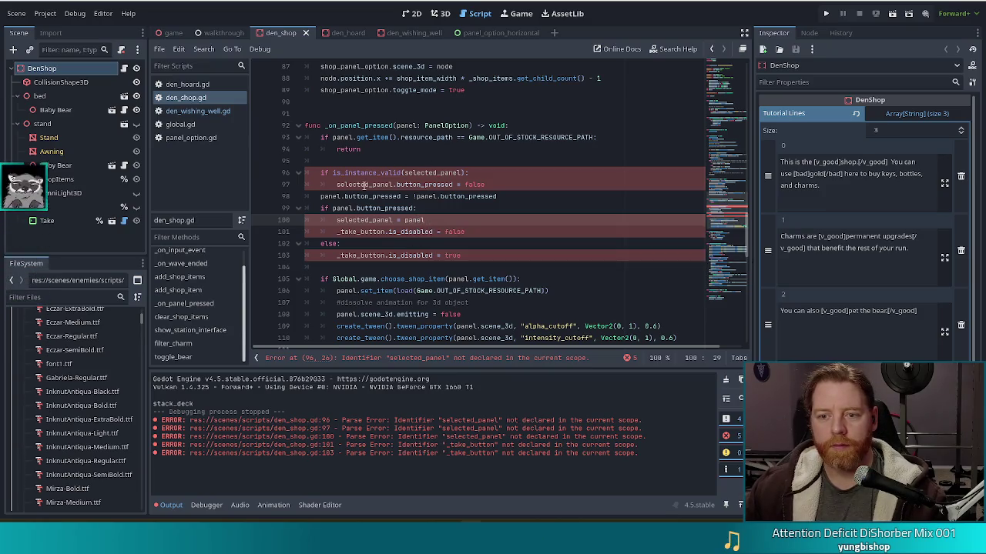
# Step: Copy the selected_panel declaration line from den_wishing_well.gd
pyautogui.click(367, 185)
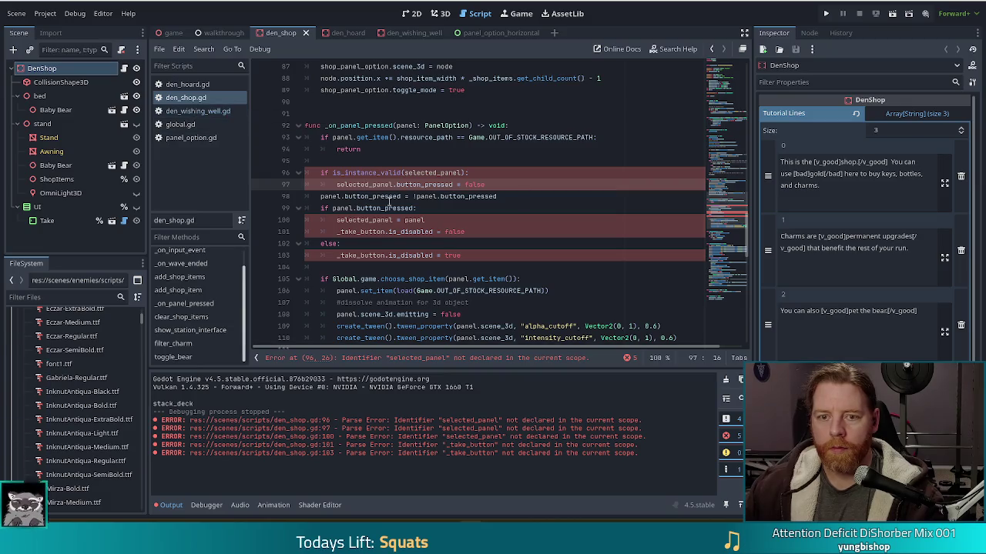
pyautogui.click(198, 111)
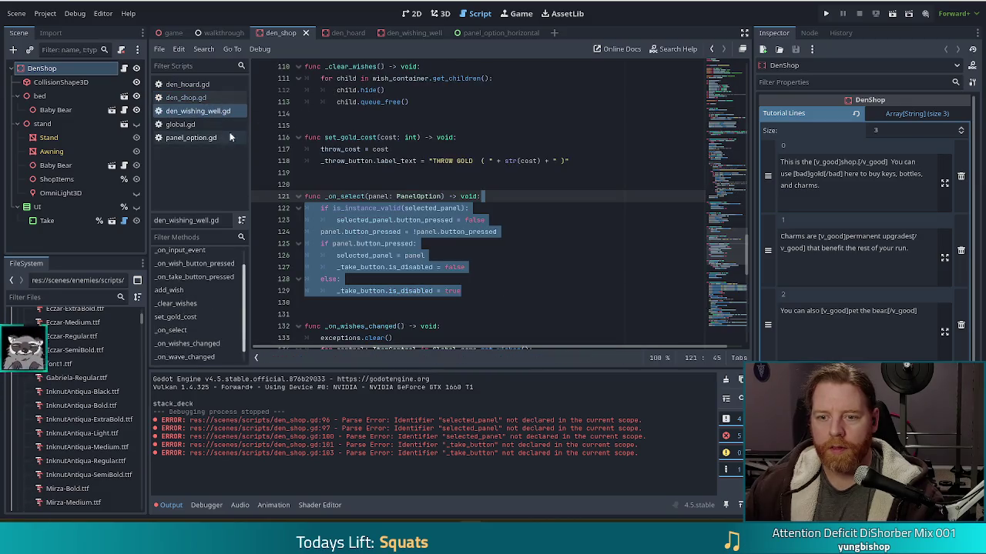
pyautogui.click(422, 223)
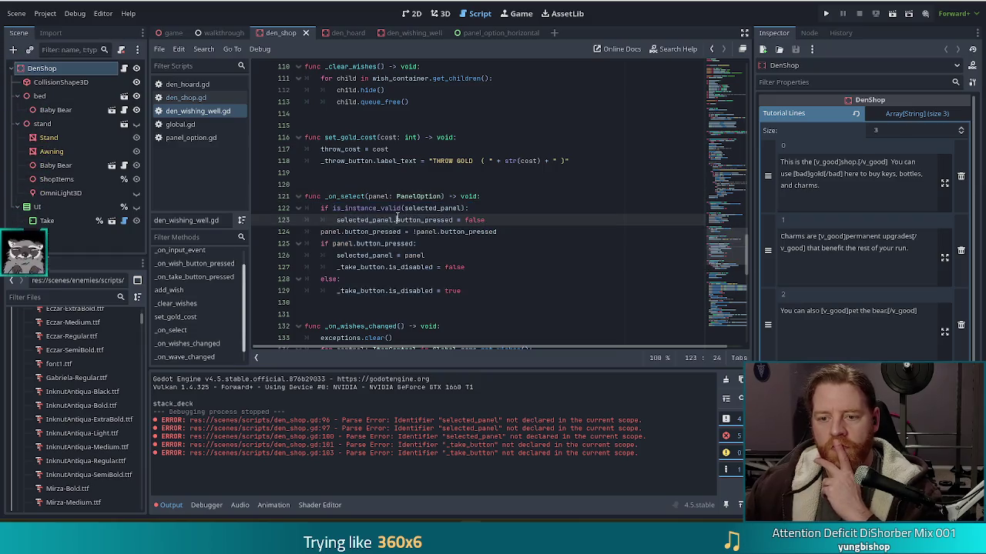
pyautogui.doubleClick(367, 222)
pyautogui.keyDown('ctrl'); pyautogui.click(367, 221); pyautogui.keyUp('ctrl')
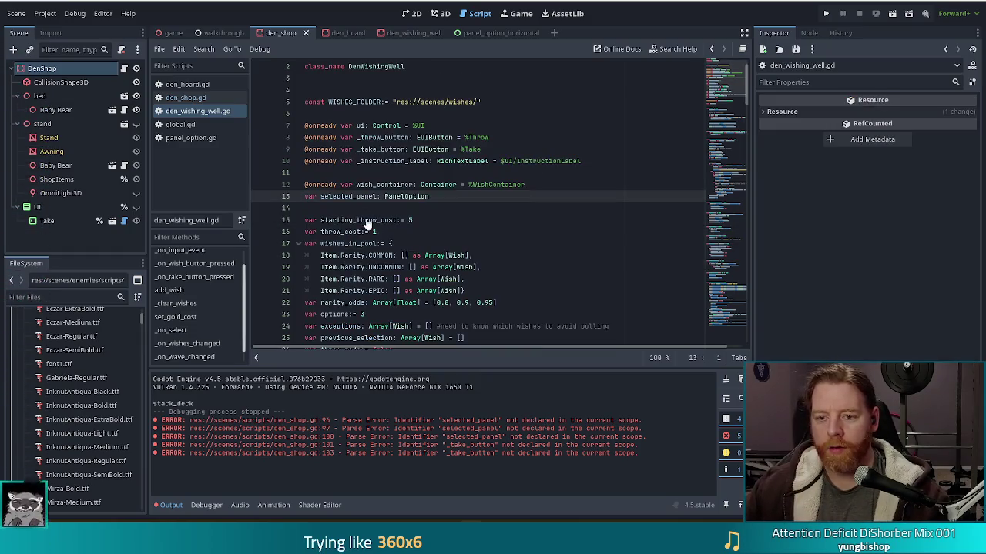
pyautogui.moveTo(466, 196); pyautogui.dragTo(564, 188)
pyautogui.hotkey('ctrl', 'c')
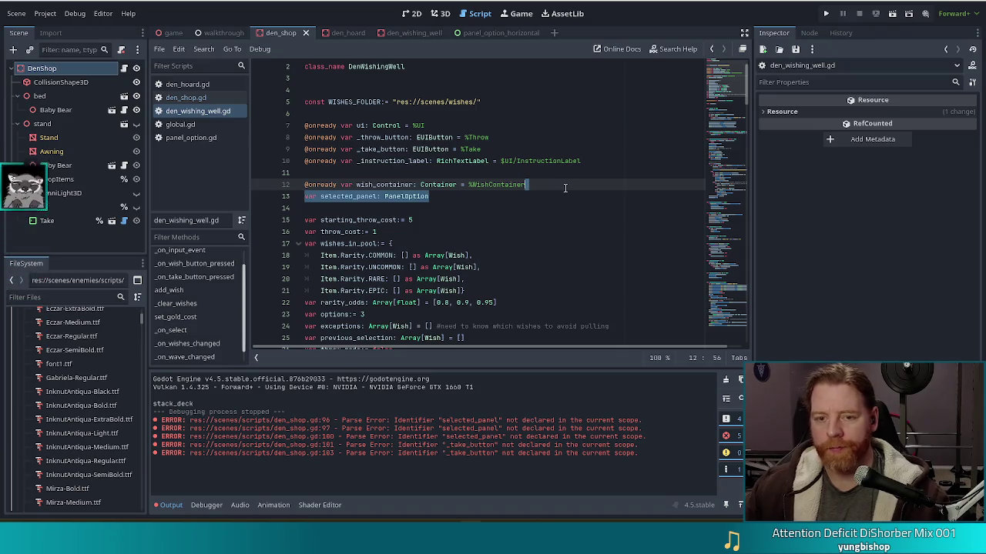
# Step: Paste the selected_panel PanelOption declaration above shop_item_width in den_shop.gd and save
pyautogui.click(192, 101)
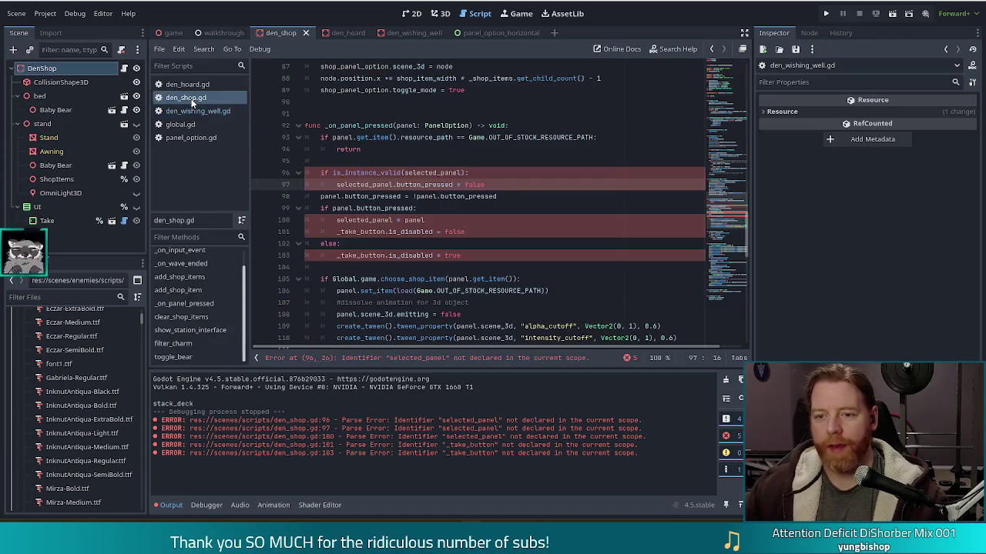
pyautogui.moveTo(724, 220); pyautogui.dragTo(723, 82)
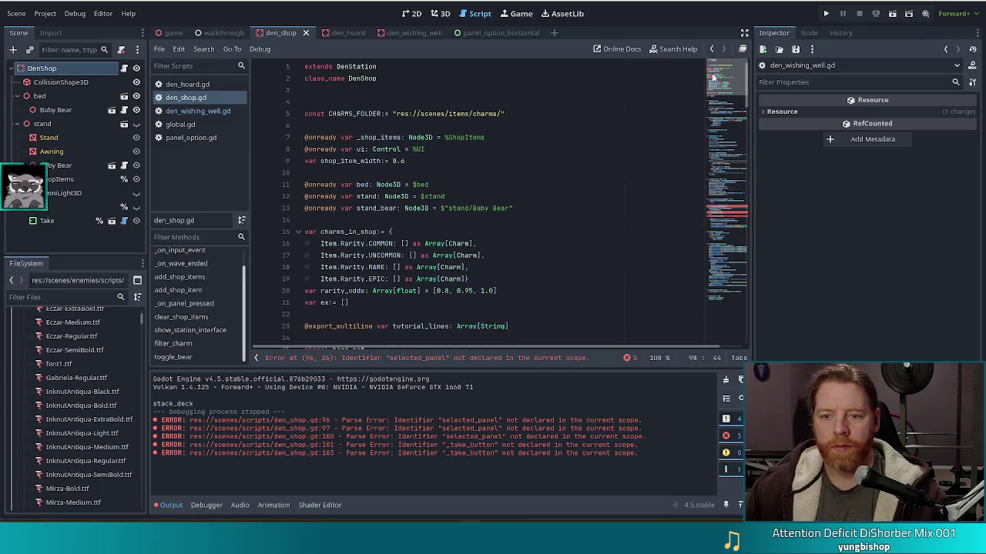
pyautogui.click(561, 205)
pyautogui.click(446, 159)
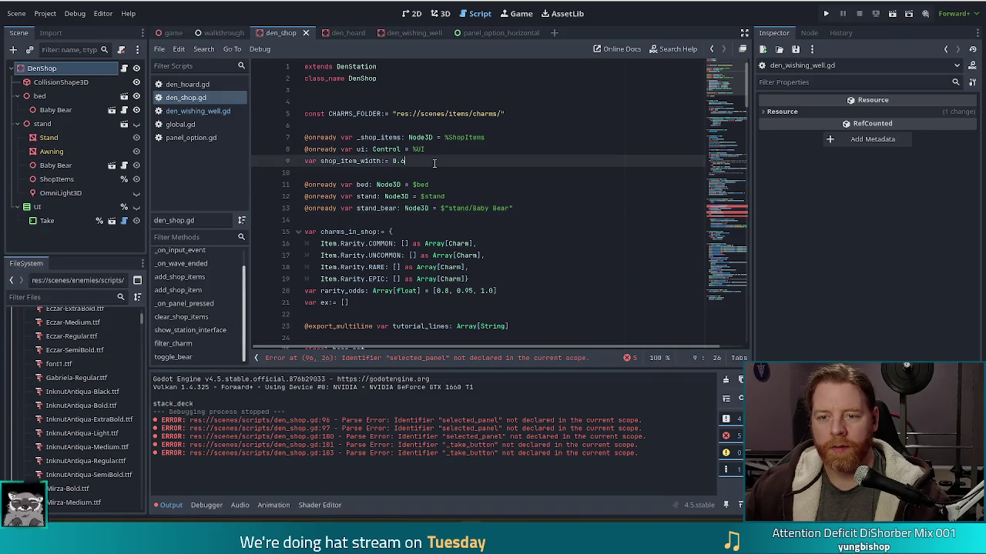
pyautogui.hotkey('ctrl', 'v')
pyautogui.click(354, 160)
pyautogui.hotkey('ctrl', 's')
pyautogui.click(721, 185)
pyautogui.scroll(-5, 721, 185)
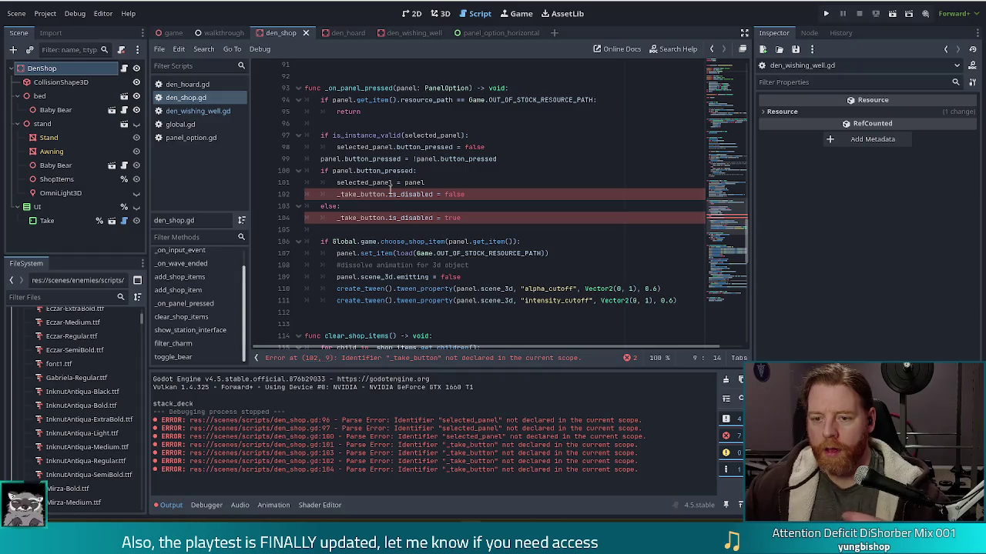
pyautogui.click(384, 194)
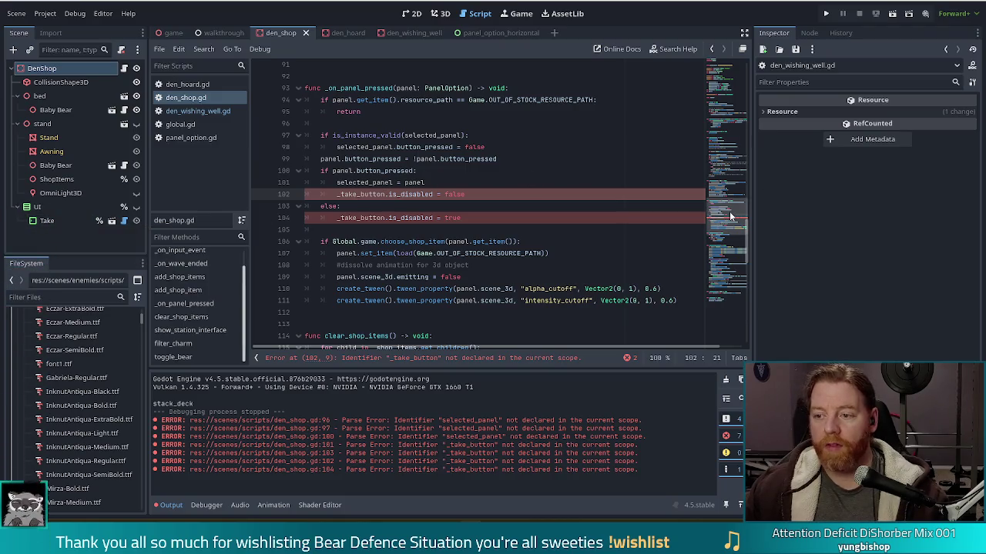
pyautogui.moveTo(731, 213); pyautogui.dragTo(732, 76)
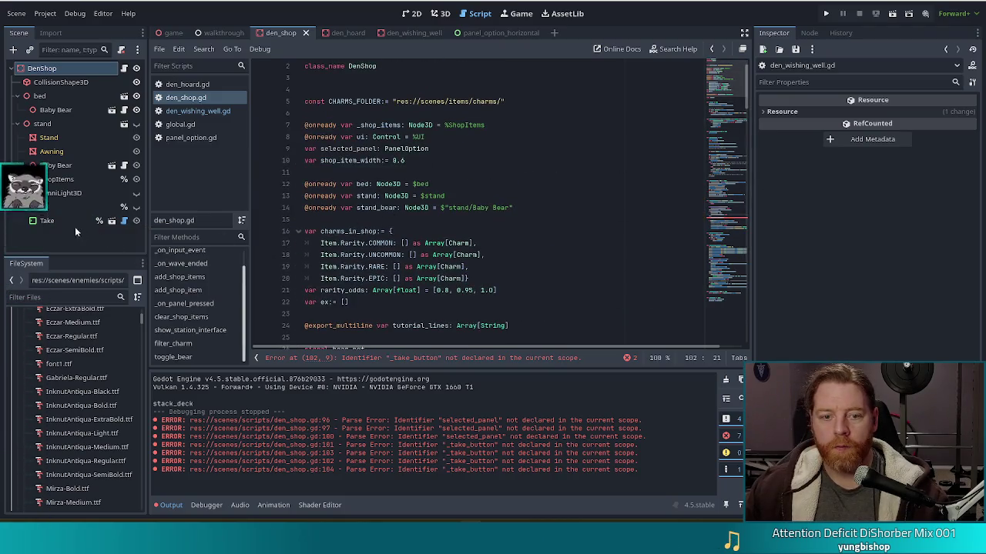
pyautogui.moveTo(57, 222); pyautogui.dragTo(354, 222)
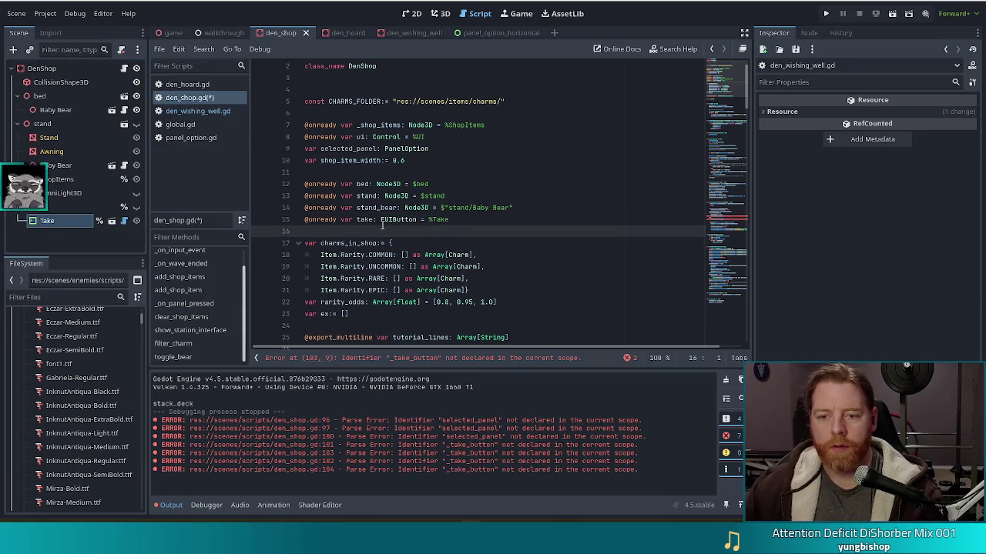
pyautogui.click(375, 219)
pyautogui.write('_button')
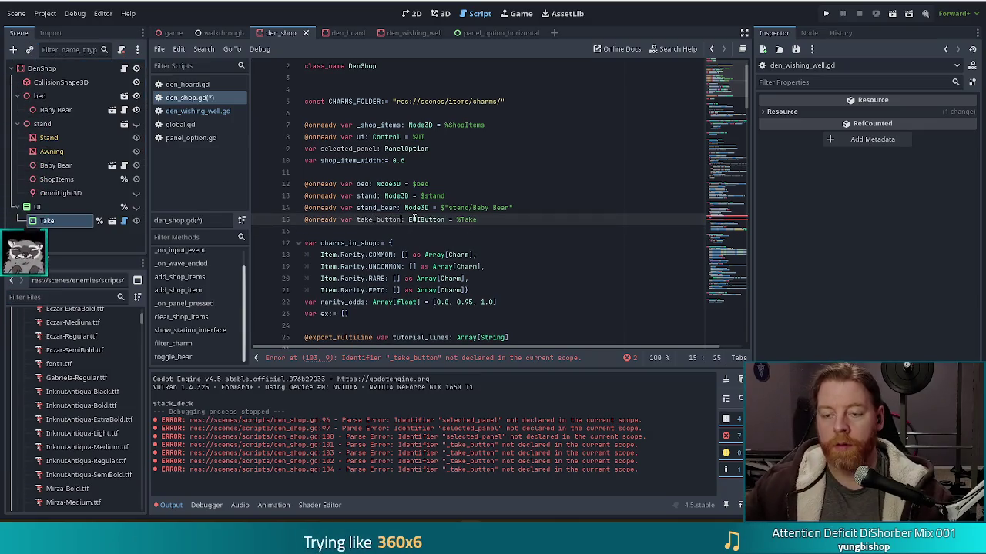
pyautogui.click(486, 219)
pyautogui.hotkey('ctrl', 's')
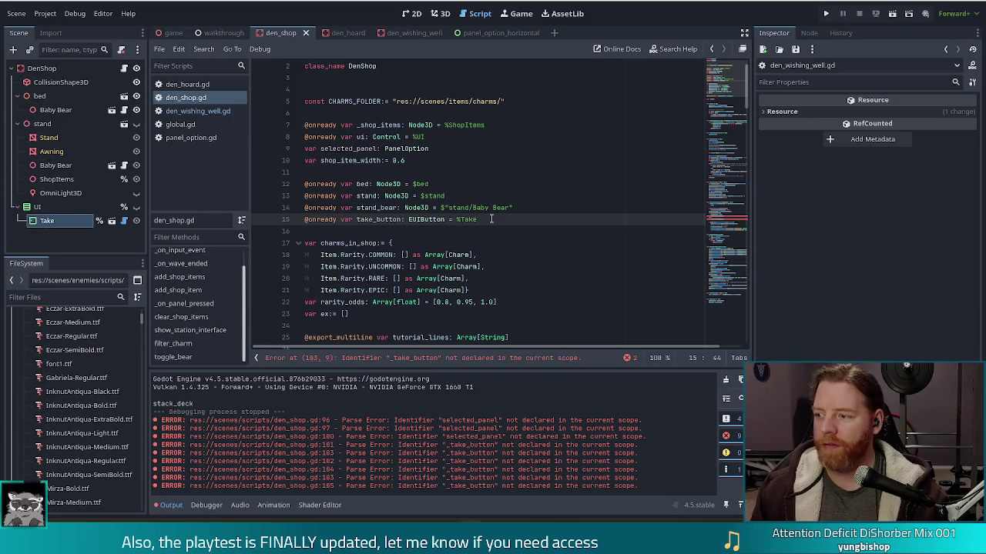
# Step: Rename the take_button variable to _take_button to match the handler's references
pyautogui.moveTo(722, 86); pyautogui.dragTo(725, 219)
pyautogui.click(470, 218)
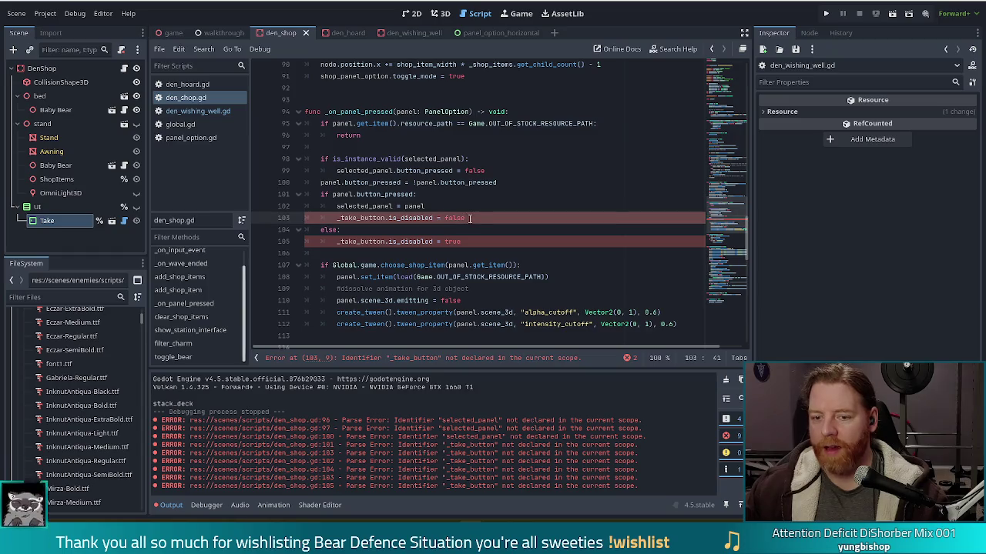
pyautogui.click(454, 218)
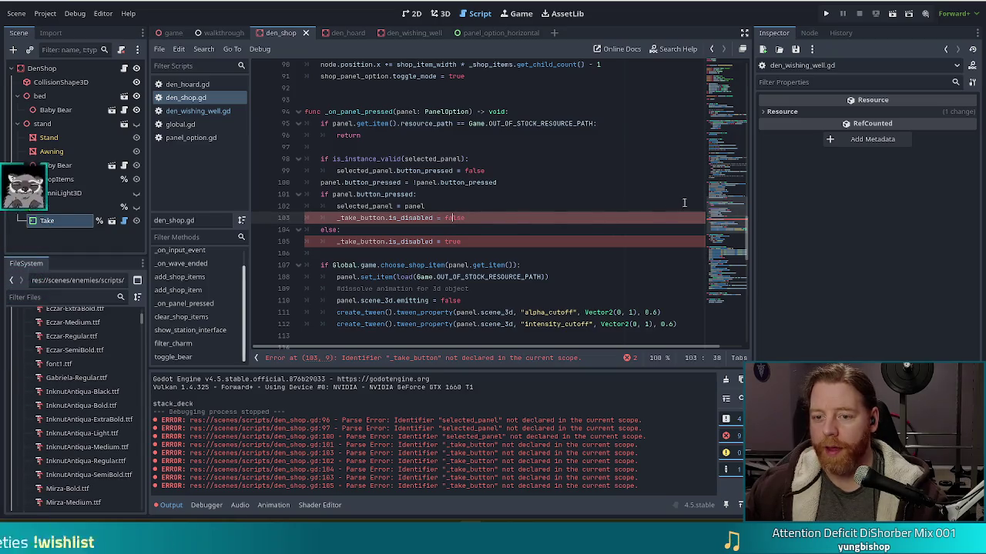
pyautogui.moveTo(725, 215); pyautogui.dragTo(724, 87)
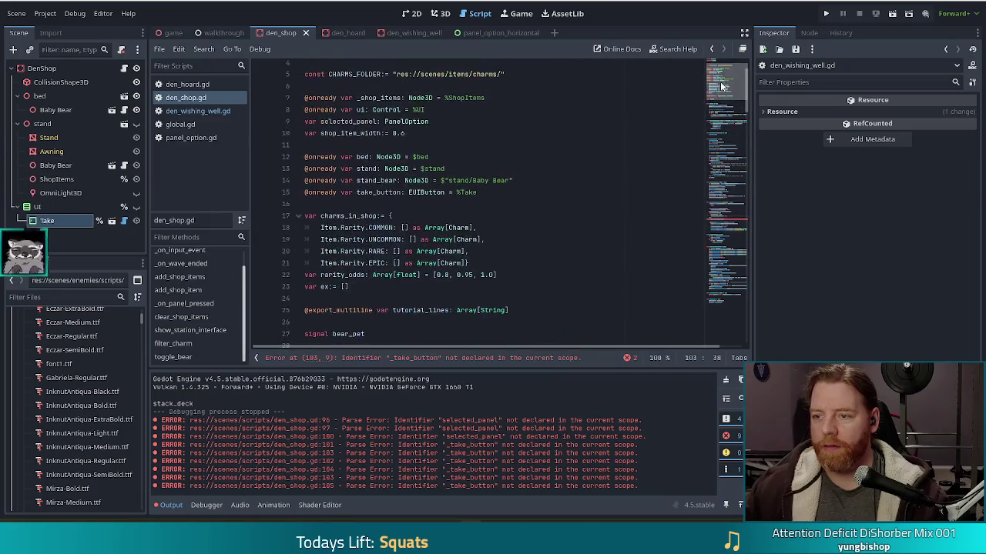
pyautogui.click(357, 192)
pyautogui.write('_')
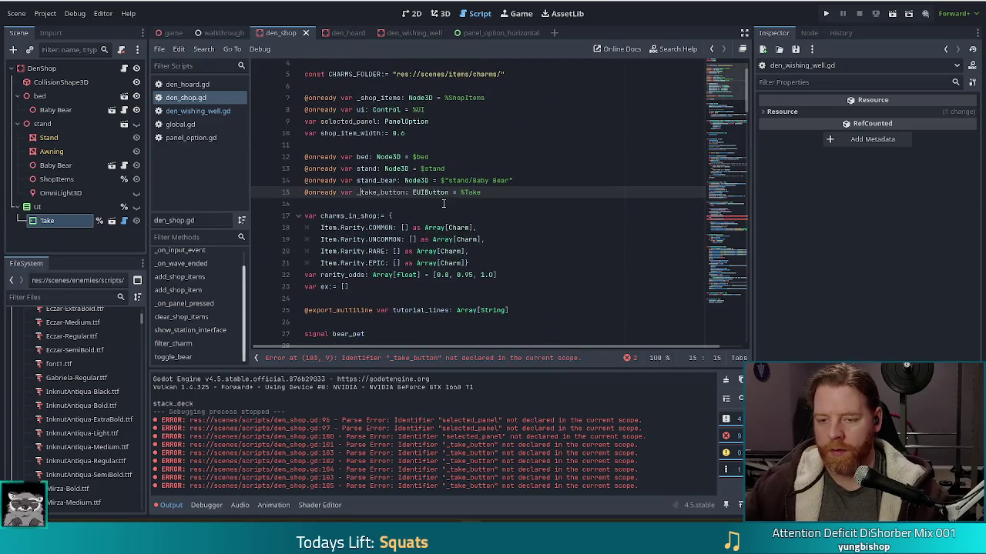
pyautogui.press('Escape')
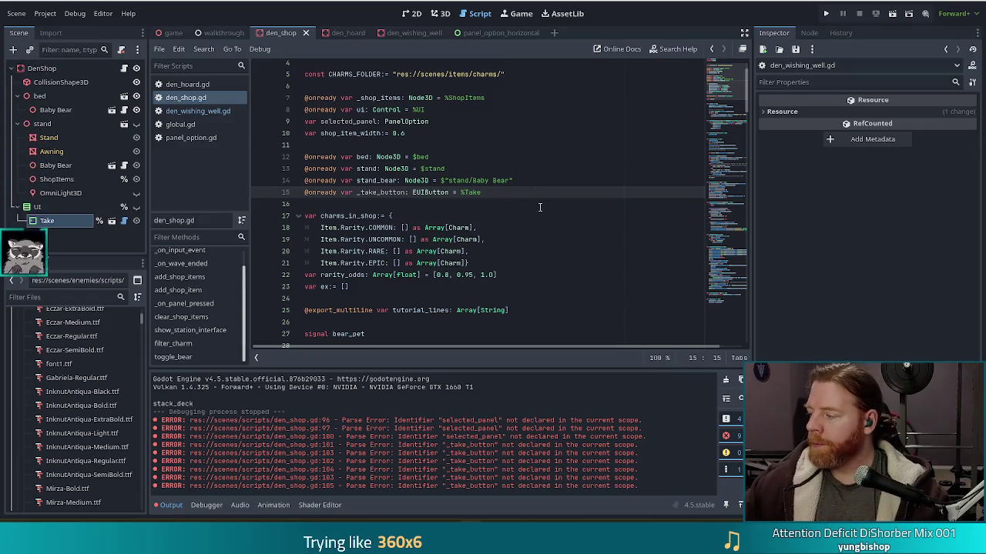
pyautogui.click(495, 189)
# Step: Review _on_panel_pressed's toggle logic, now free of _take_button errors
pyautogui.moveTo(727, 74)
pyautogui.mouseDown()
pyautogui.moveTo(731, 123)
pyautogui.moveTo(673, 230)
pyautogui.mouseUp()
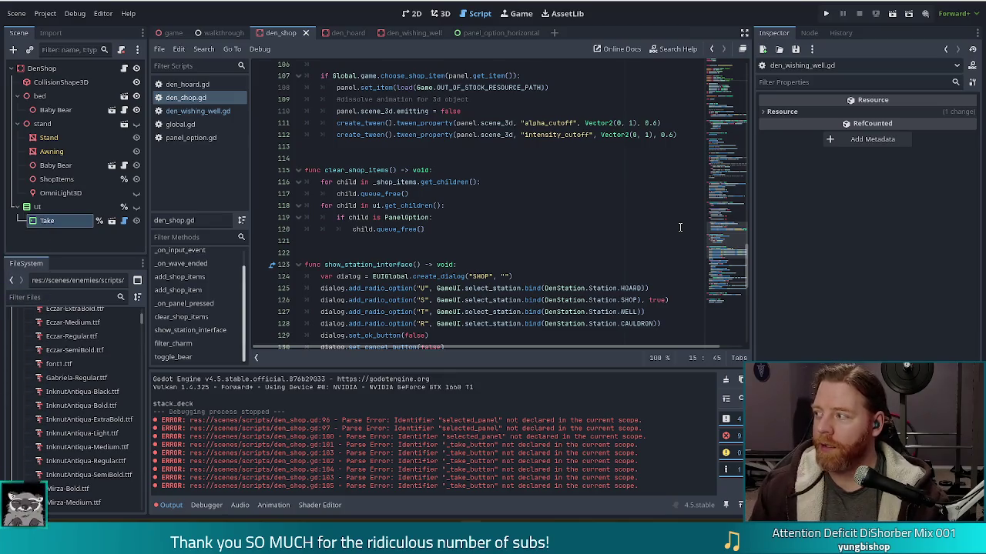
pyautogui.press('Left')
pyautogui.press('Left')
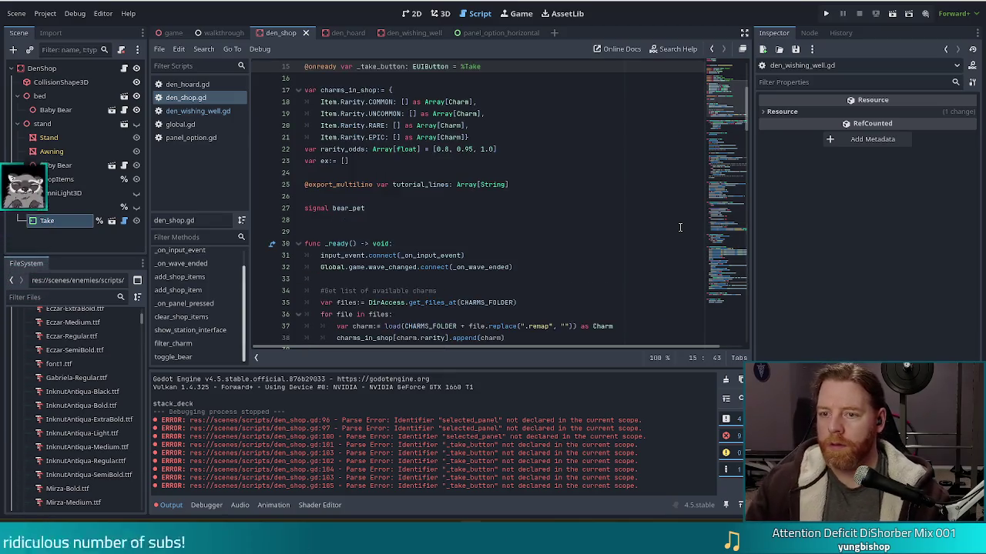
pyautogui.moveTo(732, 133); pyautogui.dragTo(725, 223)
pyautogui.click(489, 182)
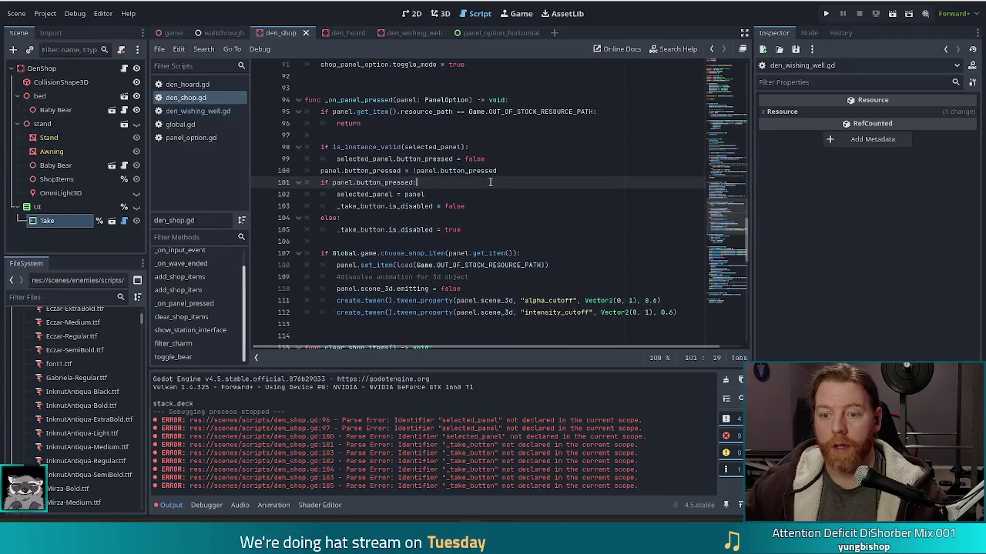
pyautogui.click(447, 220)
pyautogui.click(425, 241)
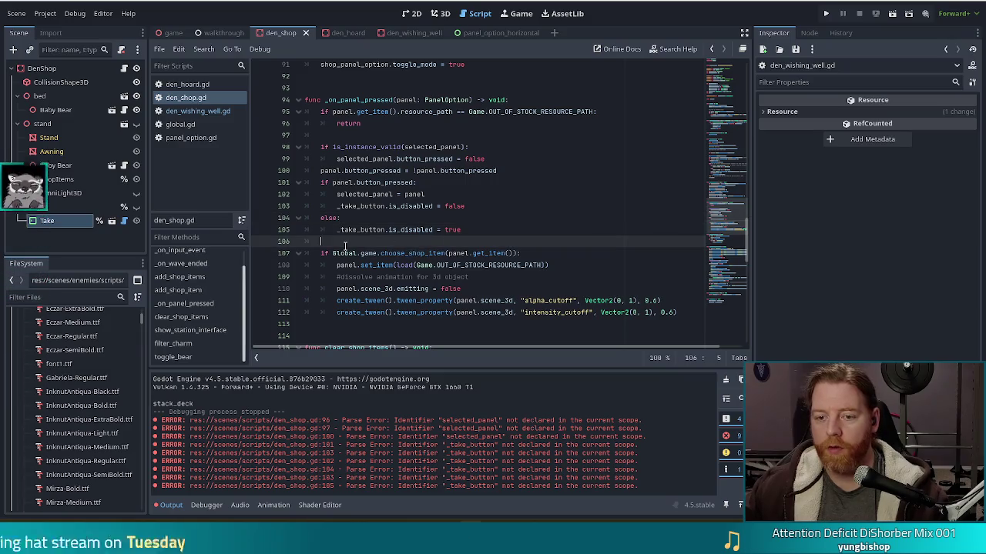
pyautogui.scroll(-1, 448, 231)
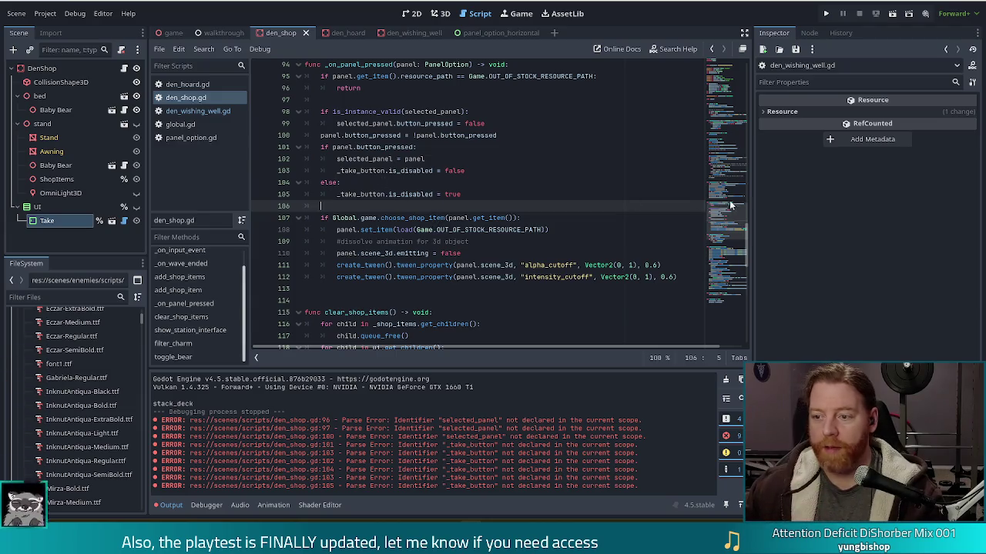
pyautogui.moveTo(729, 211); pyautogui.dragTo(735, 110)
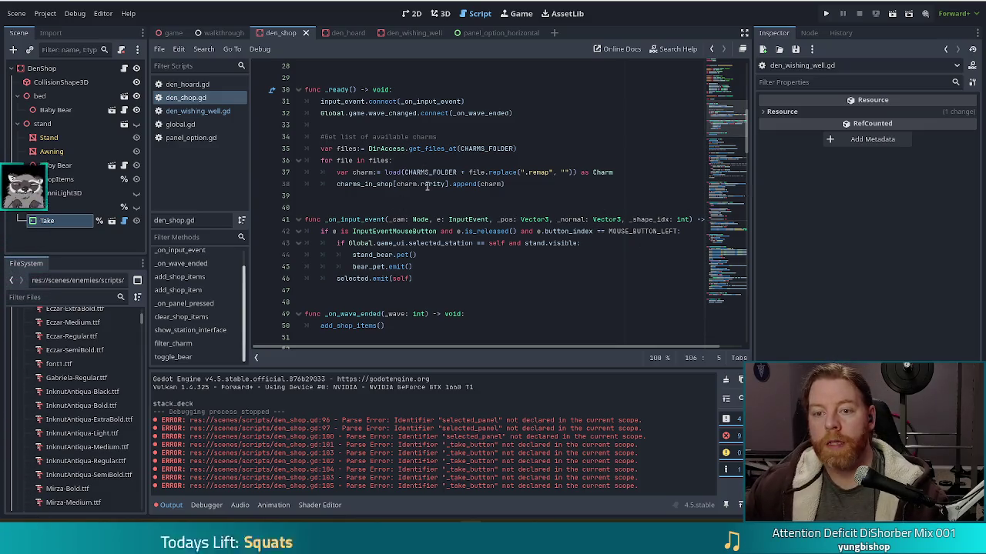
pyautogui.moveTo(408, 180)
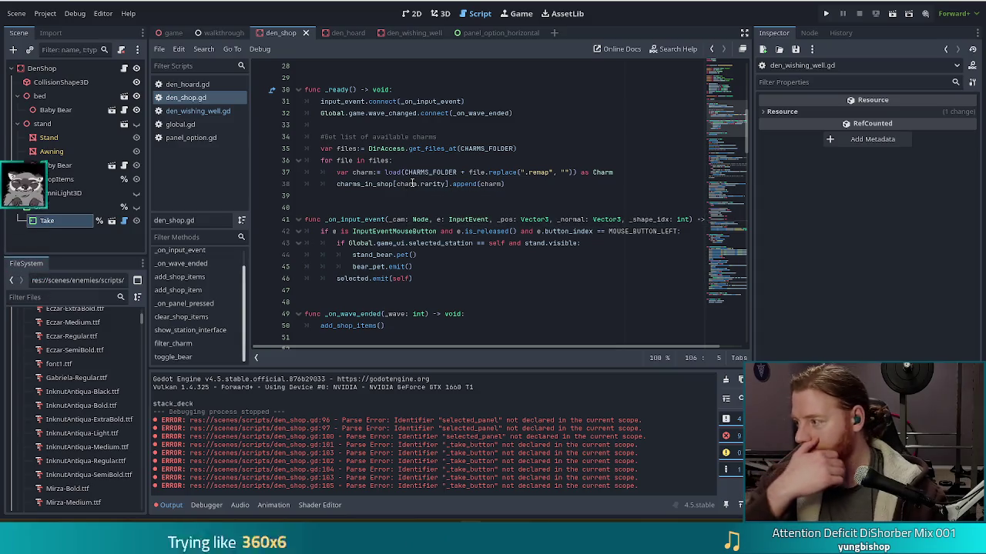
pyautogui.moveTo(413, 183)
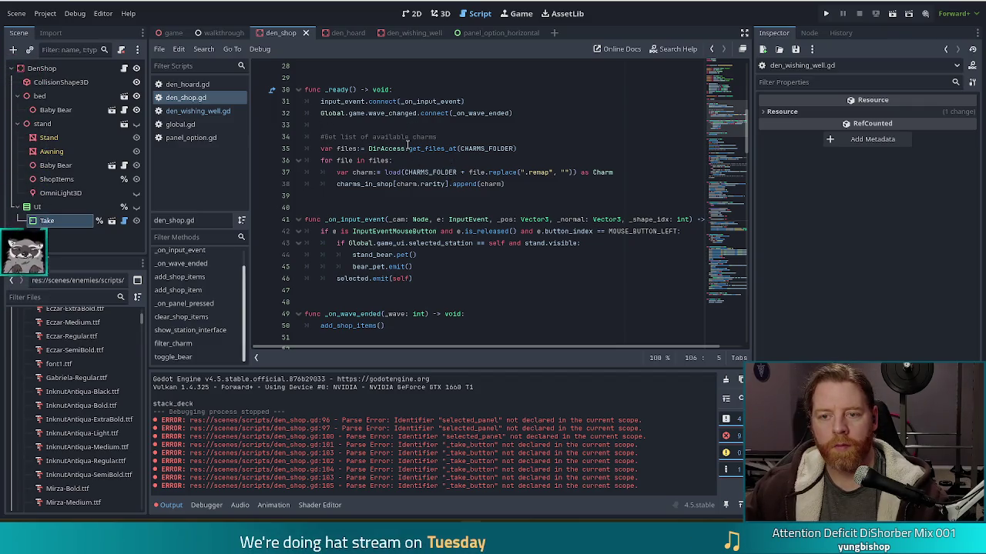
pyautogui.click(407, 148)
# Step: Add _take_button.pressed.connect(_on_take_button_pressed) below the wave_changed connection in _ready
pyautogui.click(530, 112)
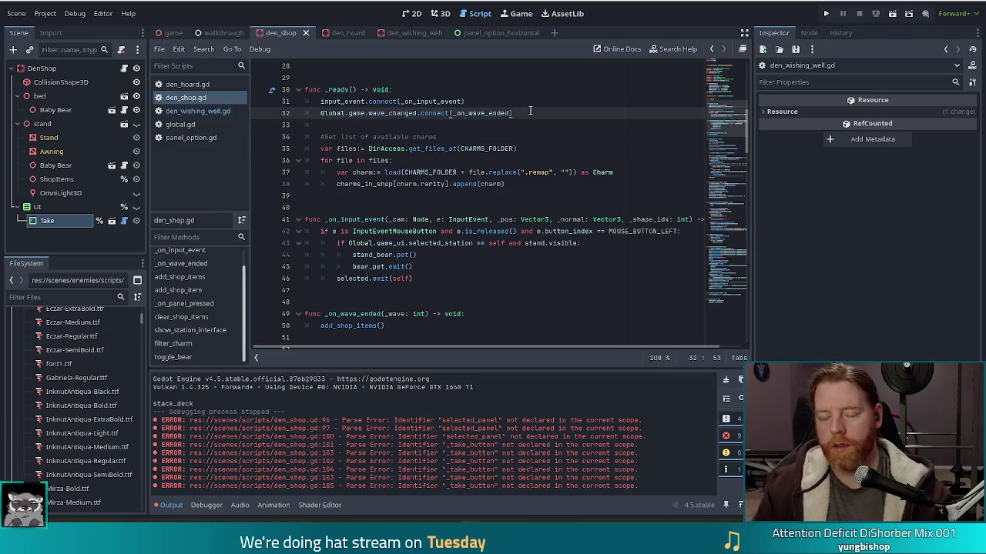
pyautogui.press('Return')
pyautogui.write('_take_button.')
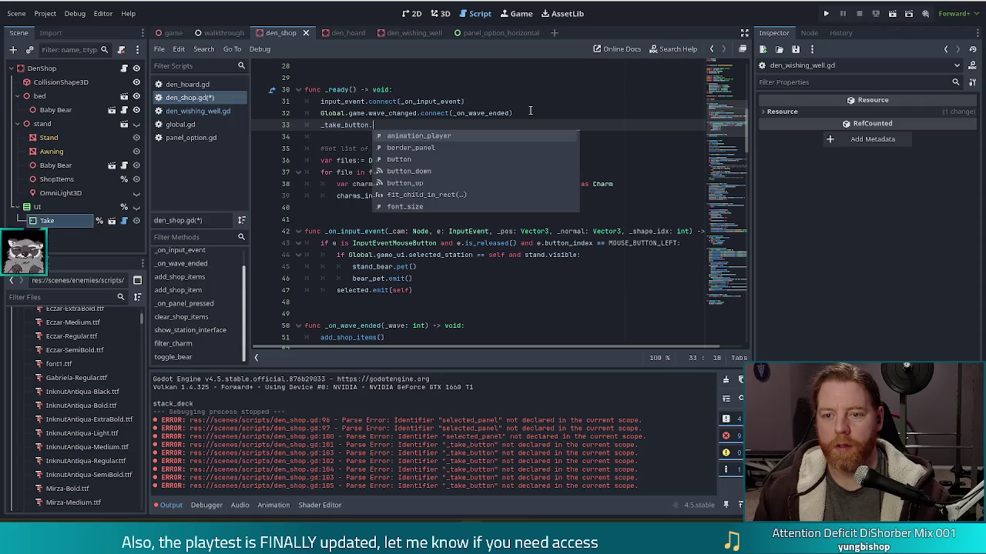
pyautogui.write('pressed.')
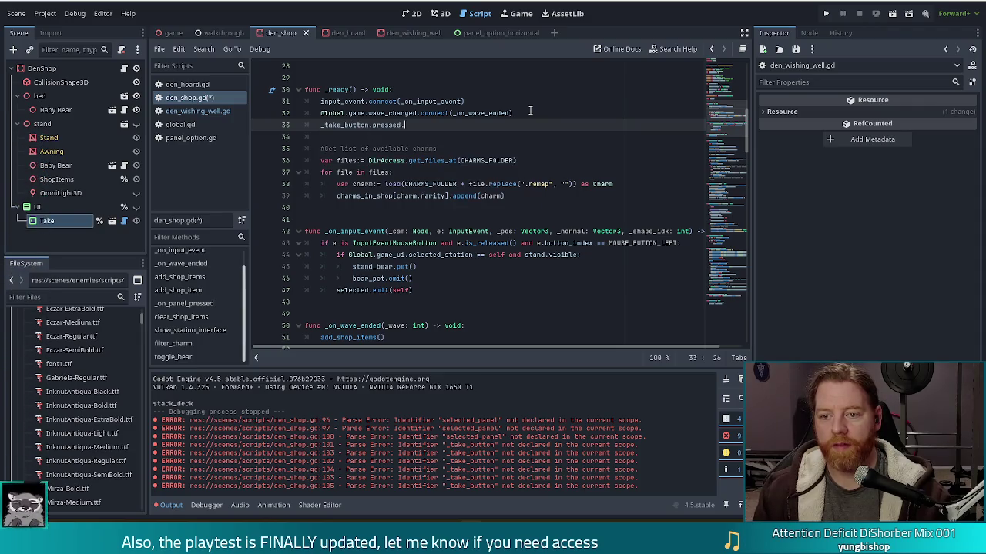
pyautogui.write('connect(')
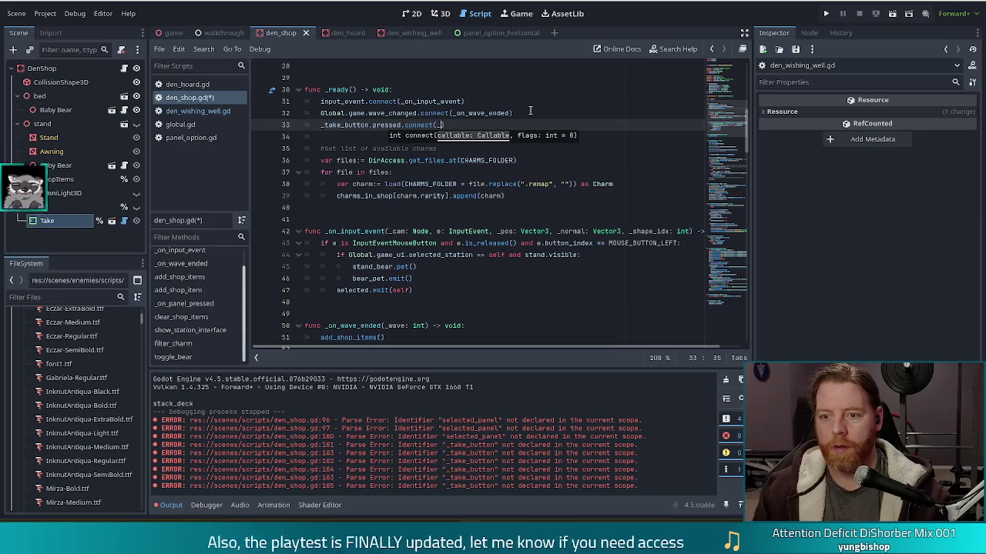
pyautogui.write('_on_take_button_pressed')
# Step: Check den_wishing_well.gd's _on_take_button_pressed handler, then return to the end of den_shop.gd
pyautogui.click(197, 111)
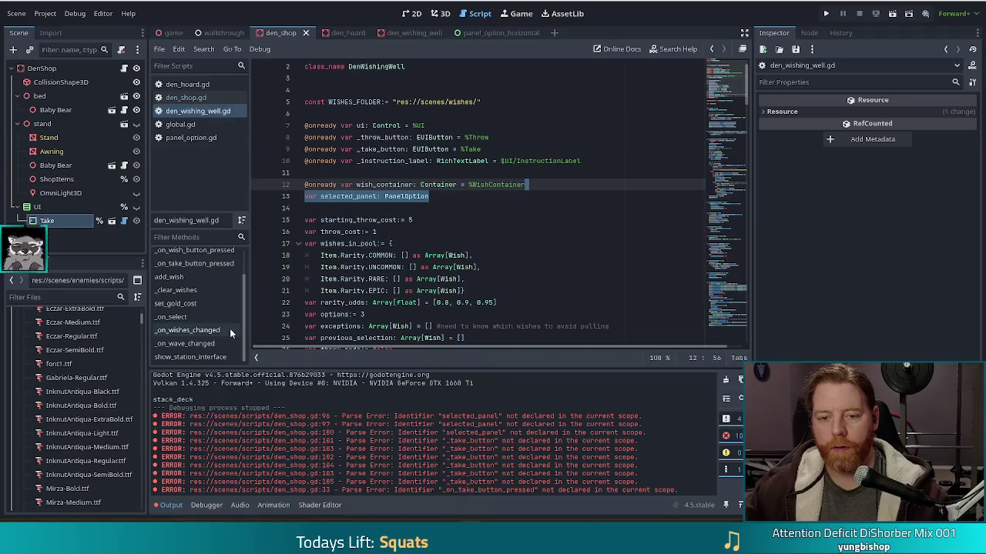
pyautogui.click(192, 264)
pyautogui.moveTo(472, 243)
pyautogui.mouseDown()
pyautogui.moveTo(499, 192)
pyautogui.moveTo(483, 185)
pyautogui.mouseUp()
pyautogui.click(477, 196)
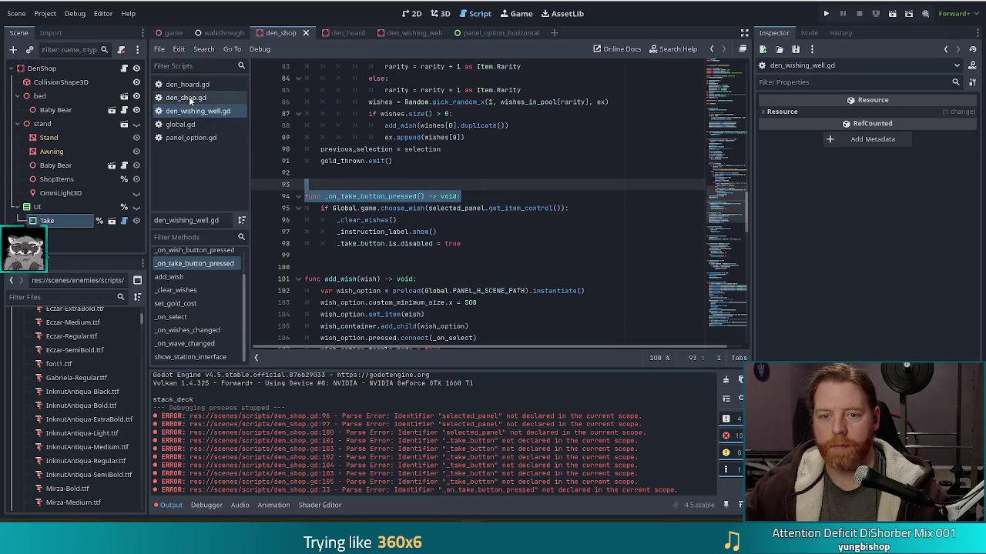
pyautogui.click(188, 97)
pyautogui.moveTo(724, 120); pyautogui.dragTo(731, 316)
pyautogui.click(507, 315)
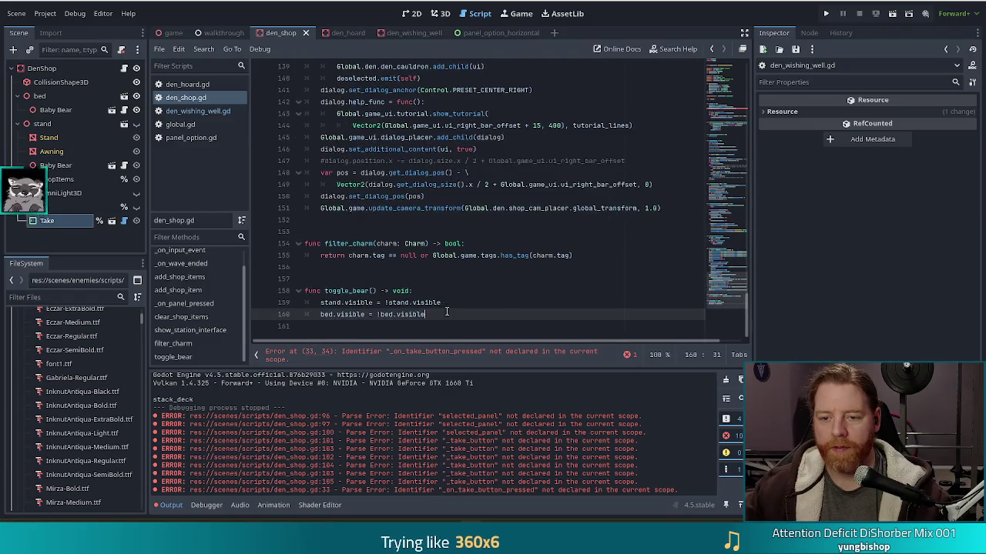
# Step: Add a func _on_take_button_pressed() -> void: header after _on_panel_pressed
pyautogui.scroll(10, 505, 318)
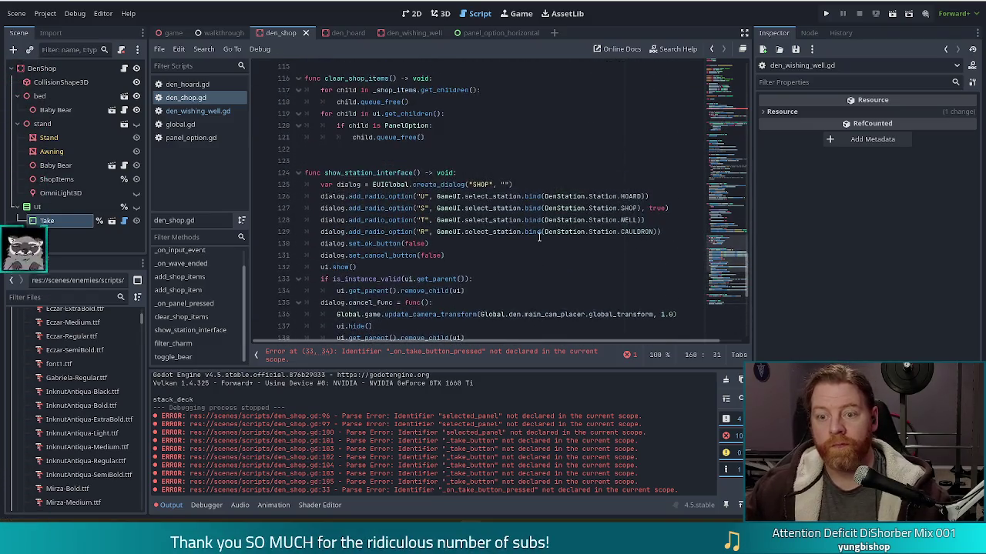
pyautogui.scroll(-7, 539, 238)
pyautogui.scroll(7, 540, 237)
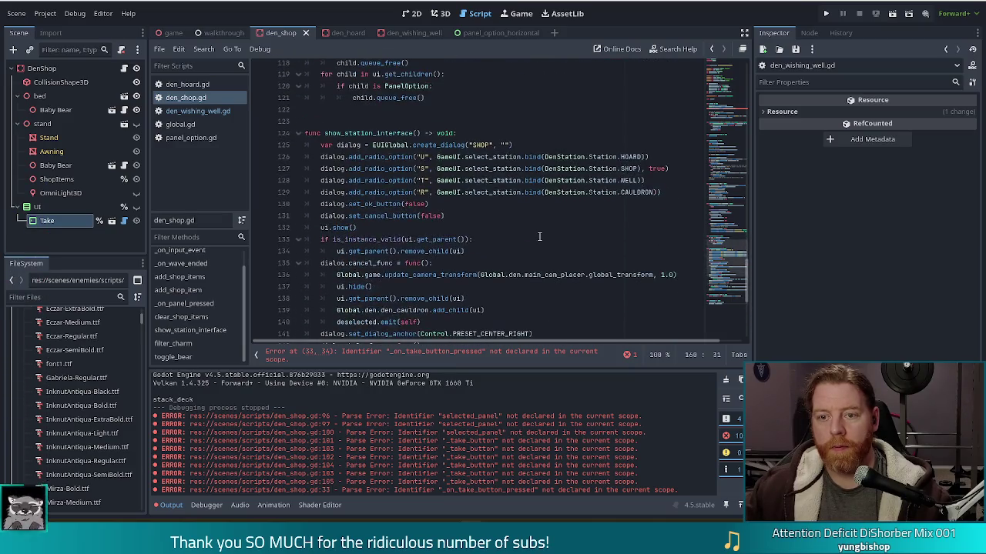
pyautogui.scroll(7, 406, 218)
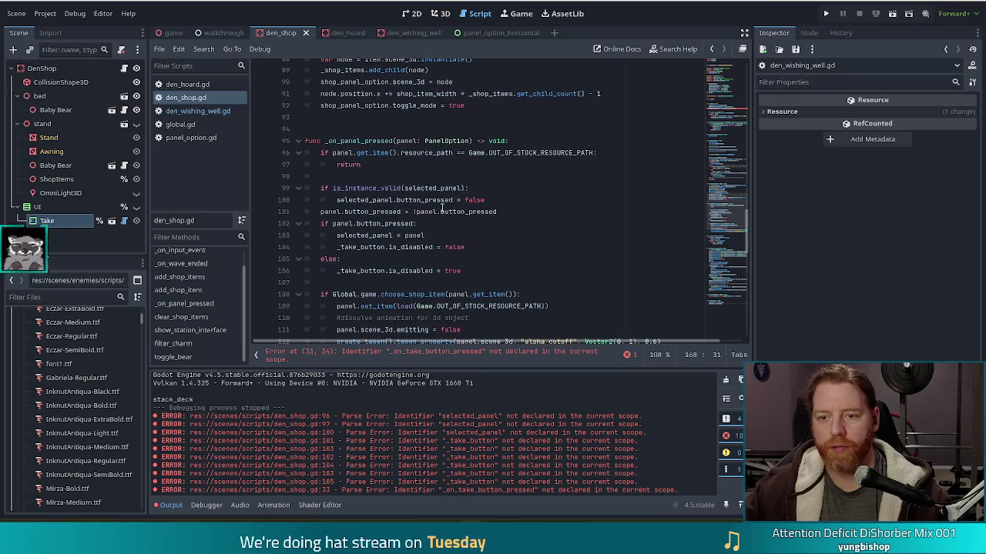
pyautogui.scroll(-3, 451, 222)
pyautogui.click(362, 255)
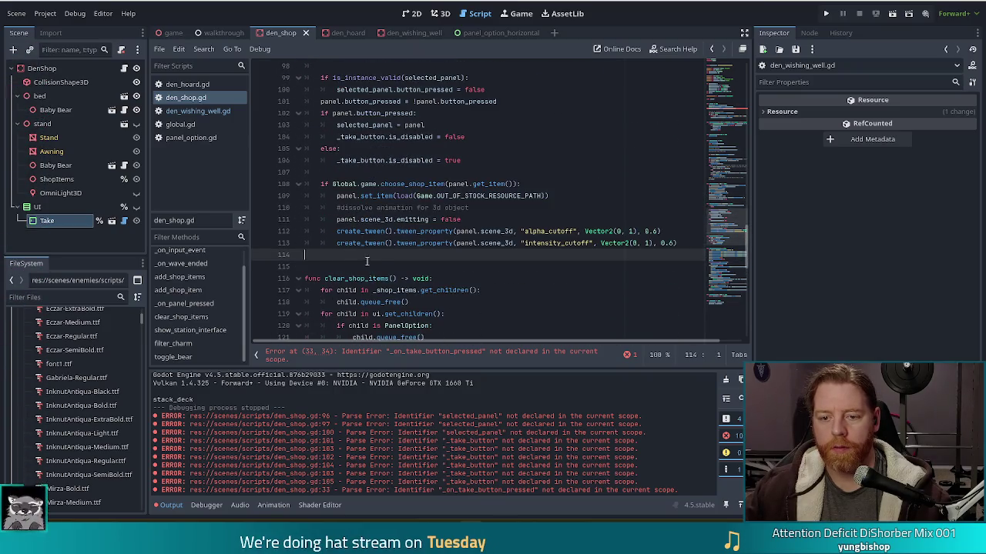
pyautogui.write('func _on_take_button_pressed() -> void:')
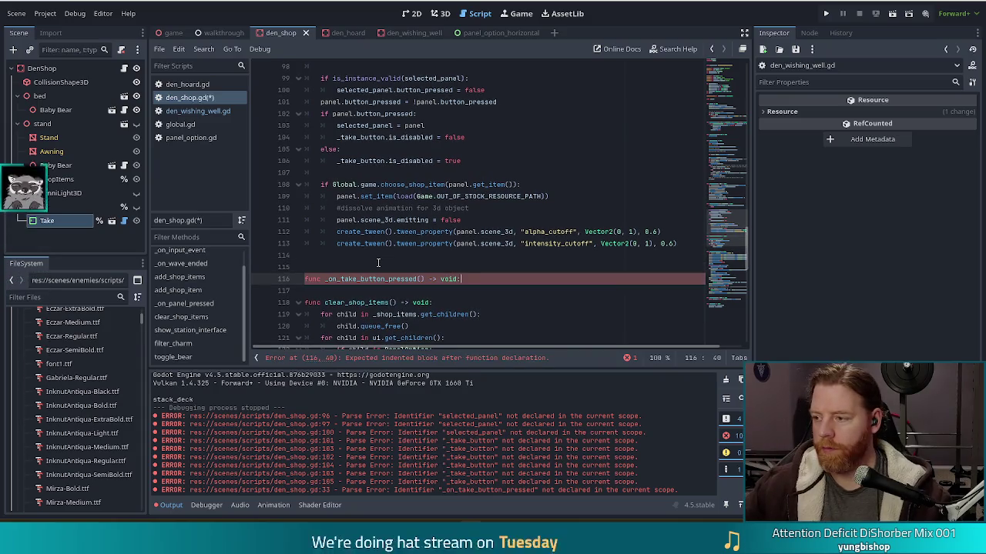
# Step: Move the choose_shop_item purchase block from _on_panel_pressed into _on_take_button_pressed
pyautogui.moveTo(678, 244); pyautogui.dragTo(678, 169)
pyautogui.hotkey('ctrl', 'x')
pyautogui.click(461, 209)
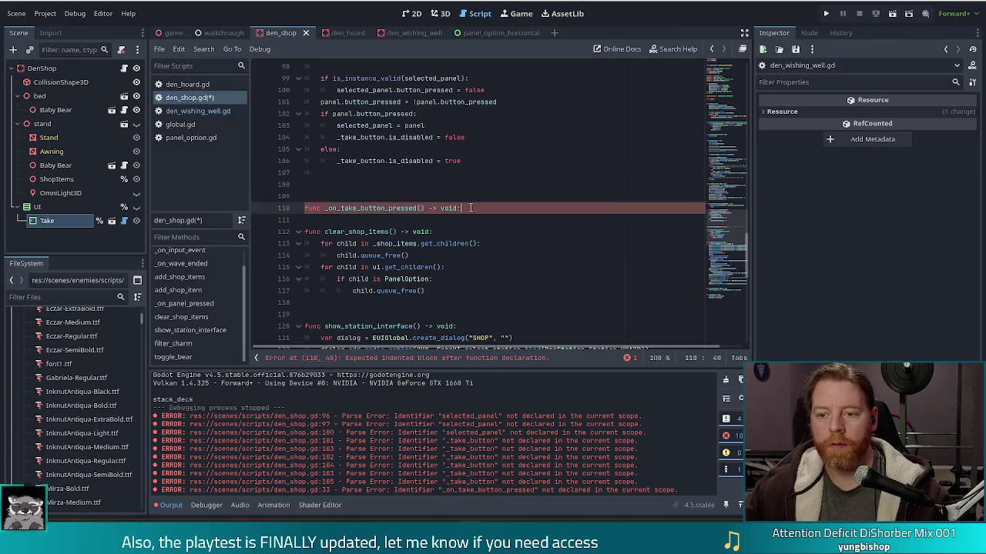
pyautogui.press('Return')
pyautogui.hotkey('ctrl', 'v')
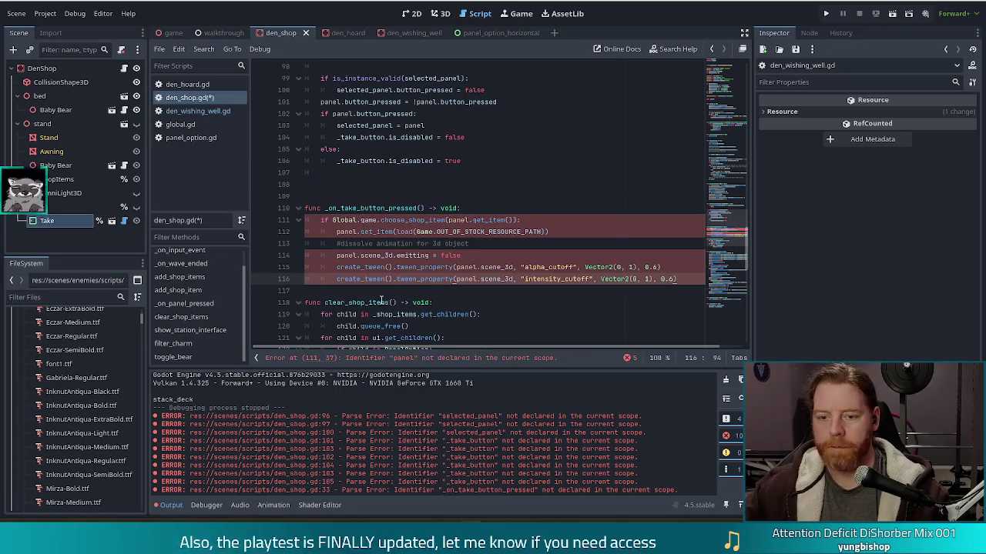
pyautogui.press('Return')
pyautogui.click(321, 175)
pyautogui.press('BackSpace')
pyautogui.press('BackSpace')
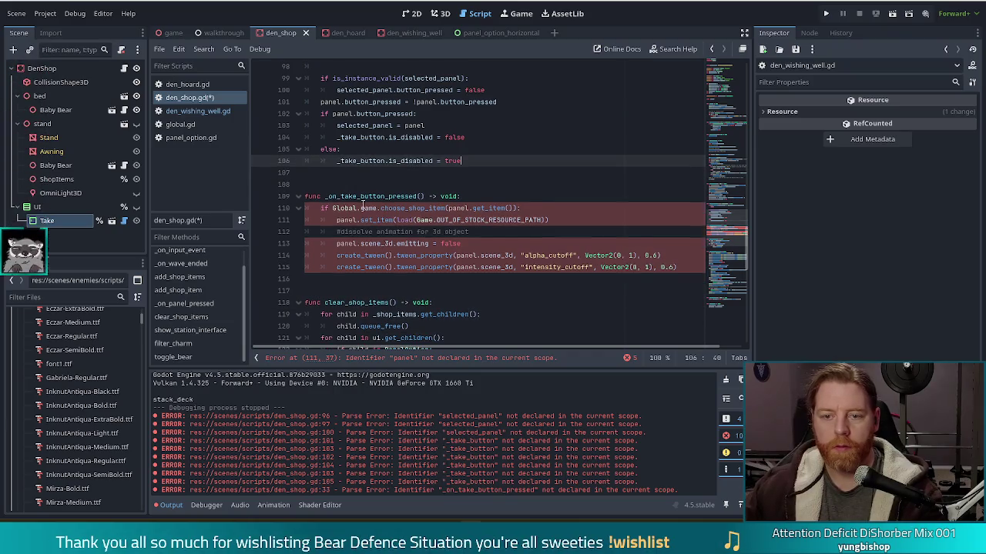
# Step: Inspect the moved block's dissolve, load and undeclared panel reference in choose_shop_item
pyautogui.click(389, 231)
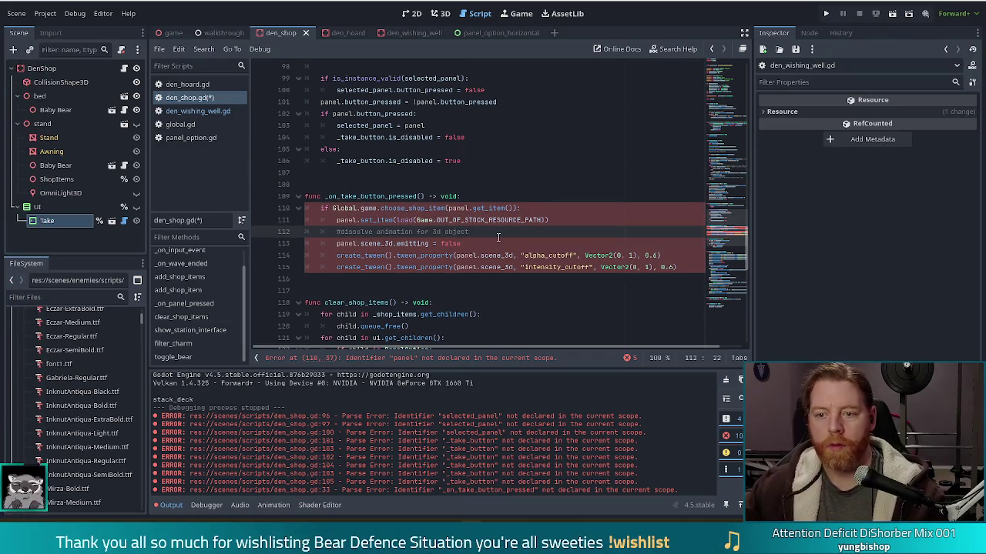
pyautogui.click(432, 221)
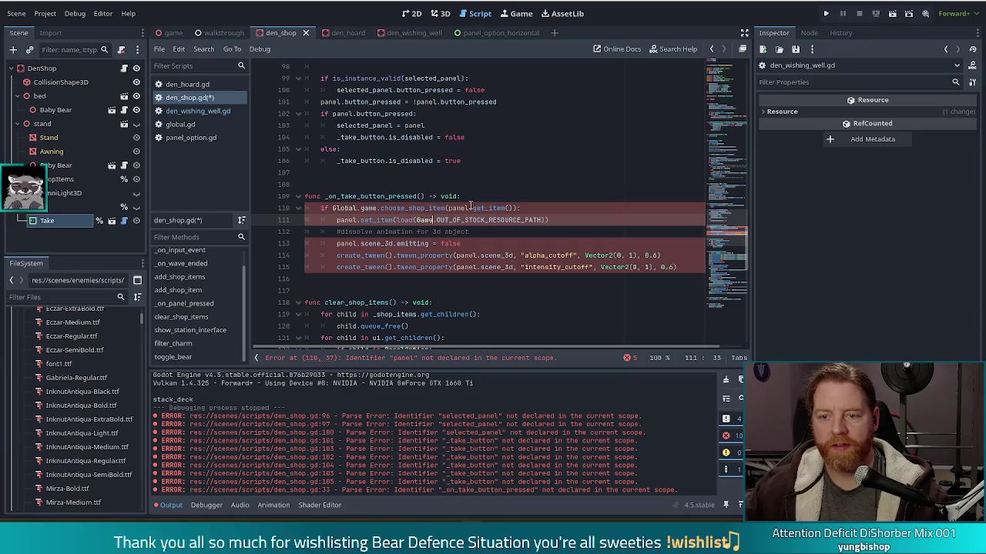
pyautogui.click(488, 208)
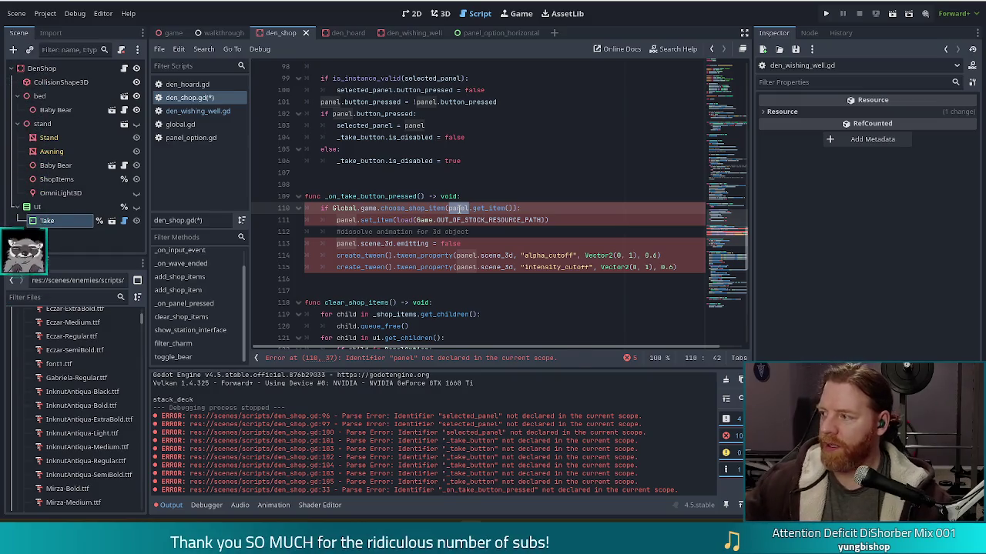
pyautogui.rightClick(458, 210)
pyautogui.click(606, 252)
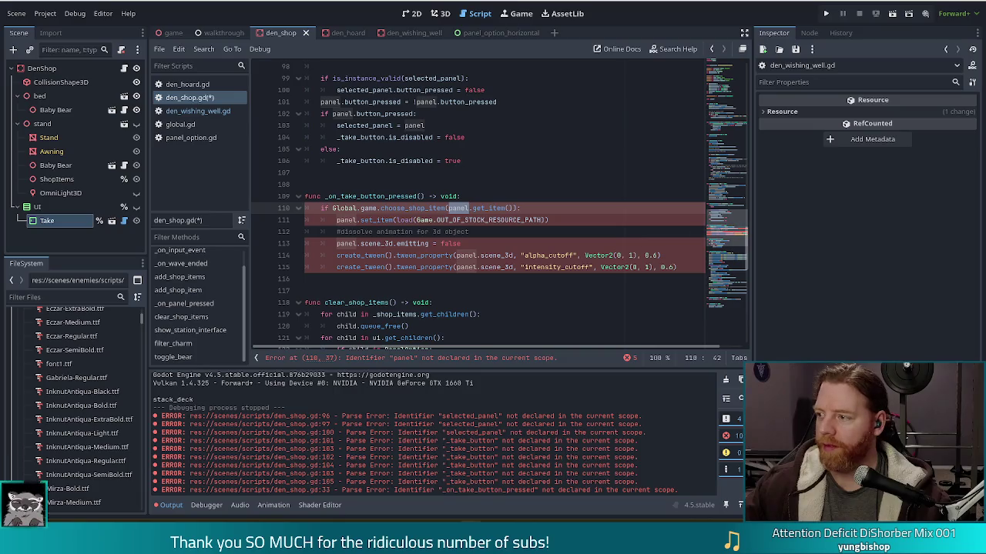
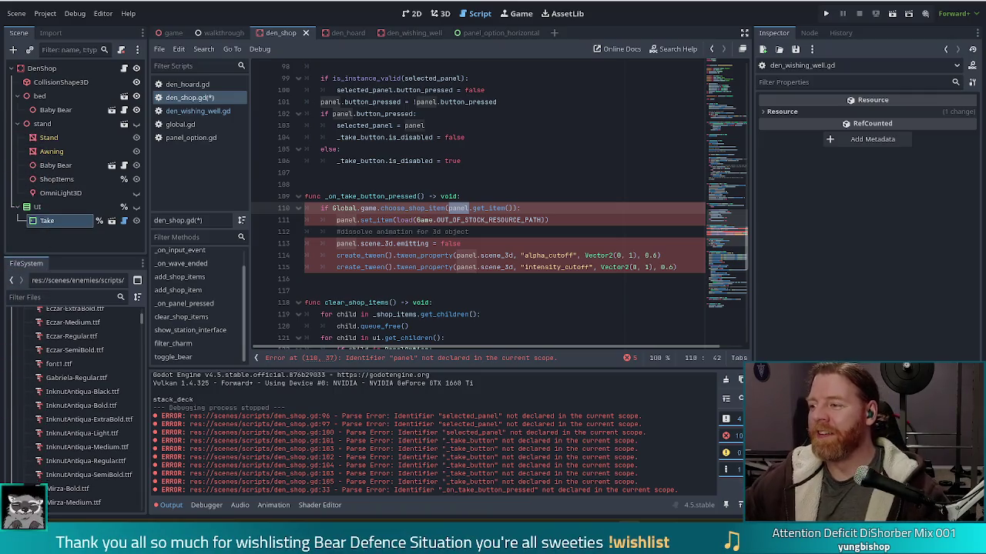
# Step: Change panel to selected_panel in the choose_shop_item call on line 110 using autocomplete
pyautogui.click(425, 198)
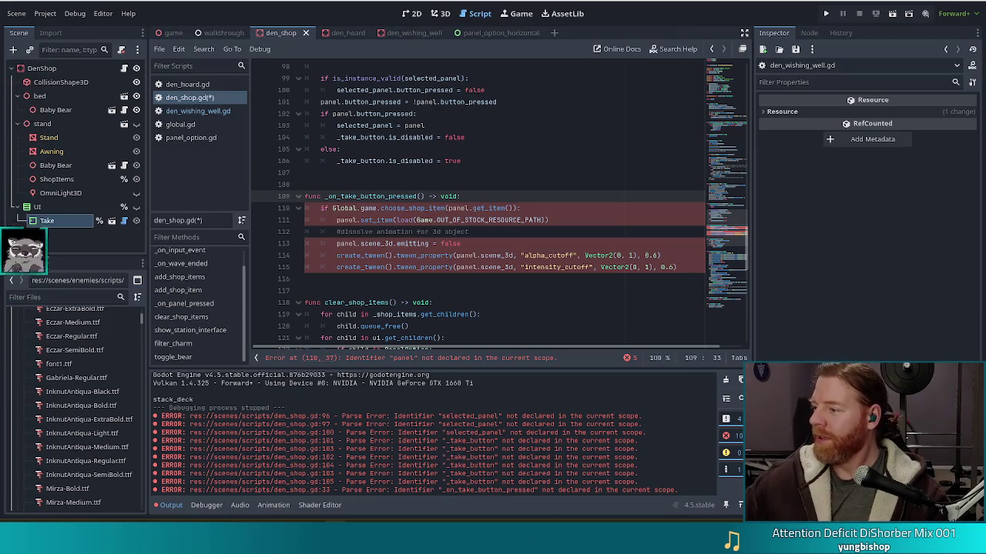
pyautogui.click(516, 220)
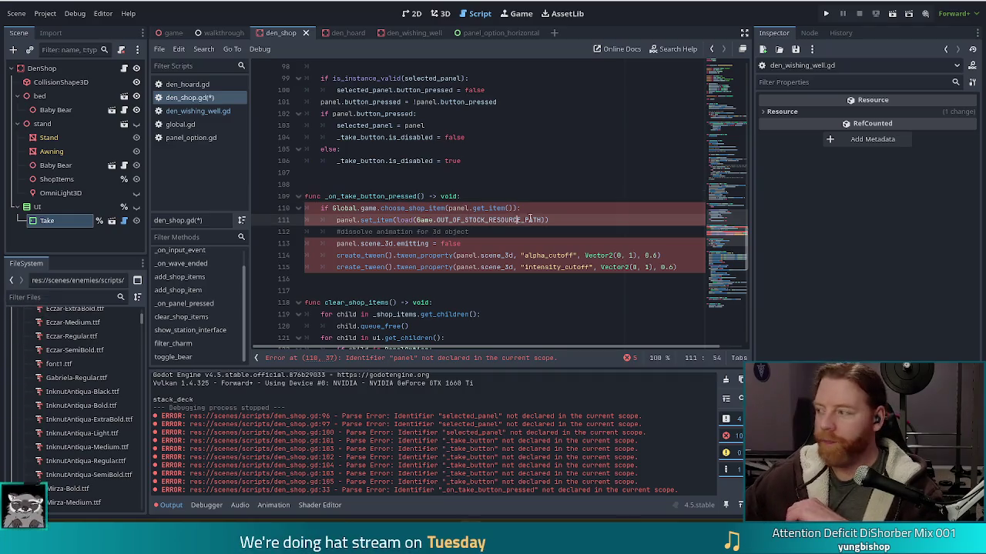
pyautogui.click(421, 208)
pyautogui.click(449, 208)
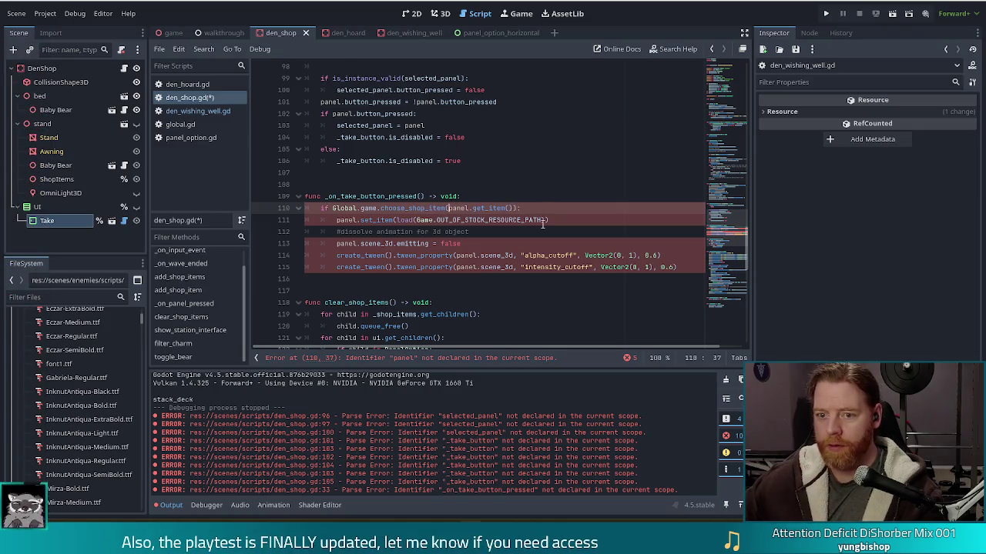
pyautogui.write('select')
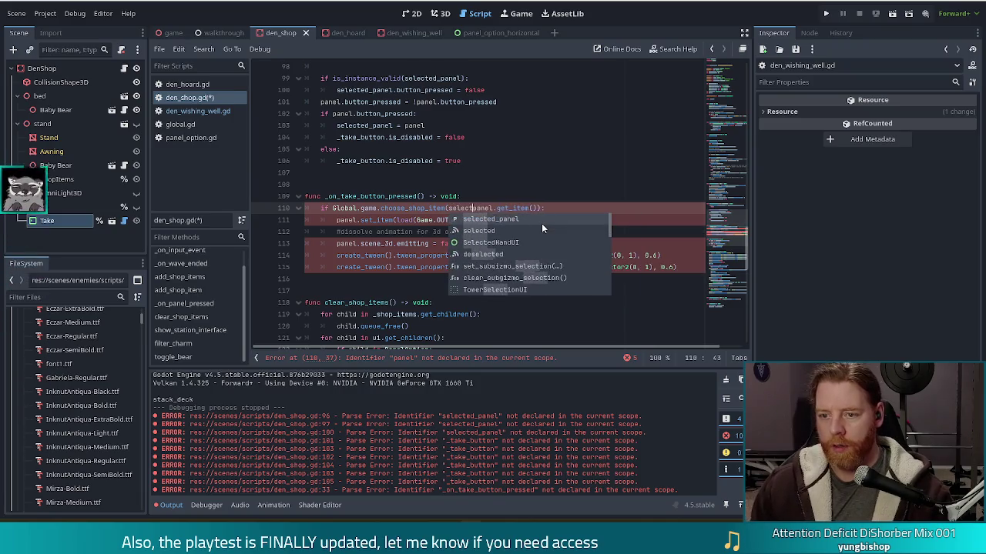
pyautogui.press('Tab')
# Step: Replace panel with the copied selected_panel on line 111 as well
pyautogui.click(427, 220)
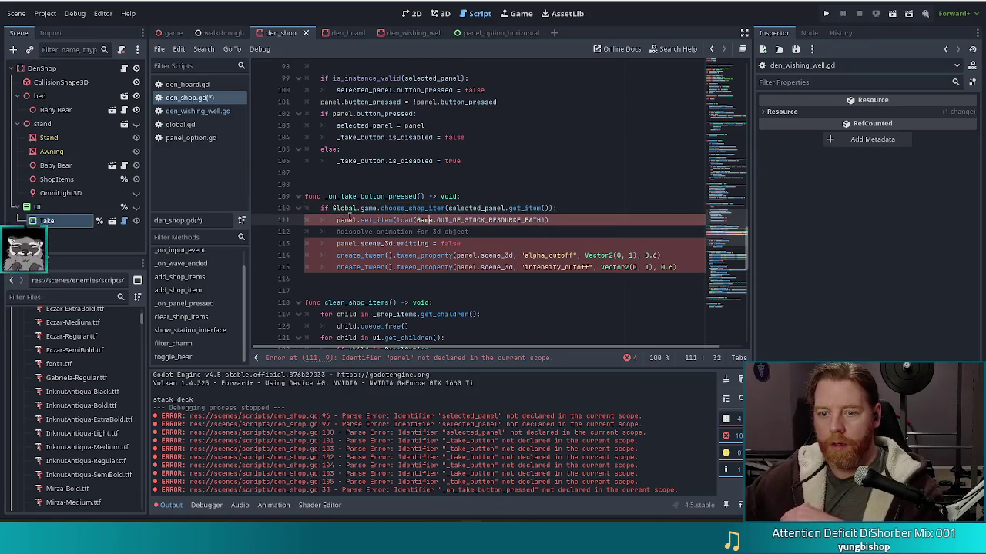
pyautogui.doubleClick(477, 208)
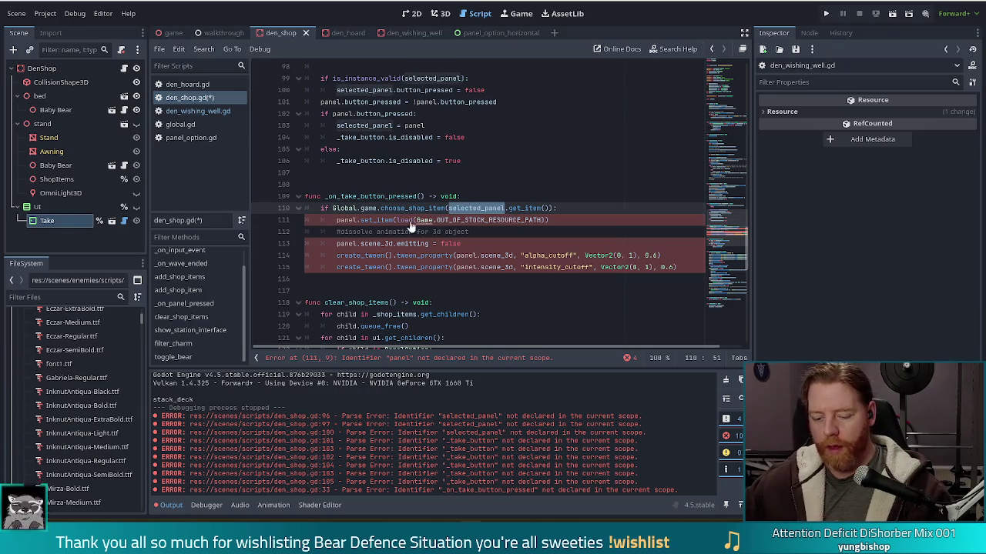
pyautogui.hotkey('ctrl', 'c')
pyautogui.doubleClick(346, 220)
pyautogui.hotkey('ctrl', 'v')
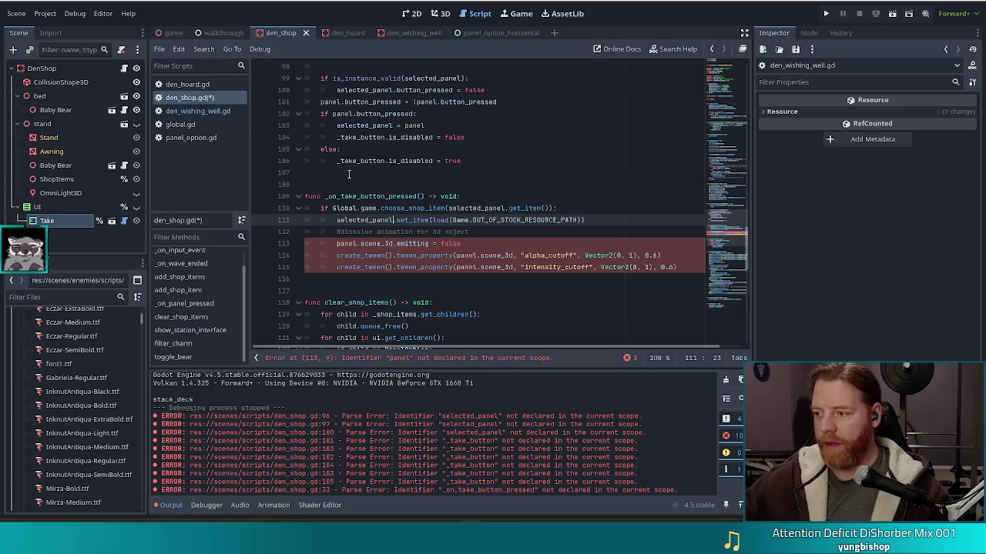
pyautogui.moveTo(371, 224)
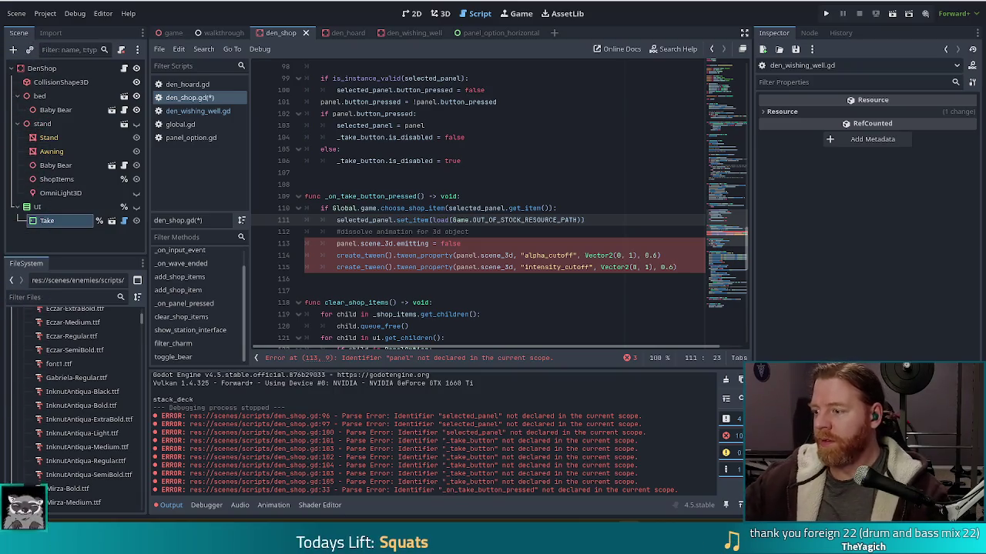
# Step: Replace panel with selected_panel on lines 113, 114 and 115, then save den_shop.gd
pyautogui.click(432, 232)
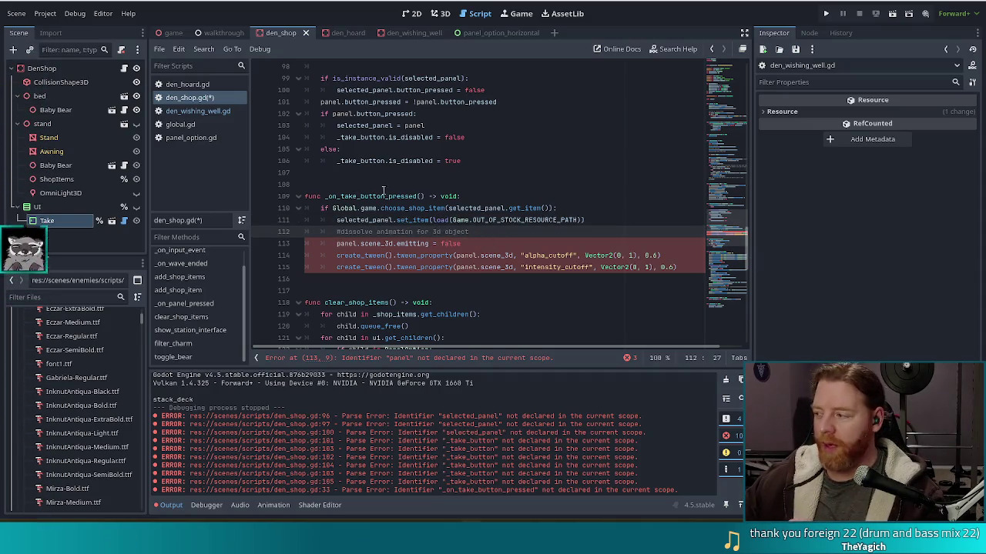
pyautogui.doubleClick(346, 244)
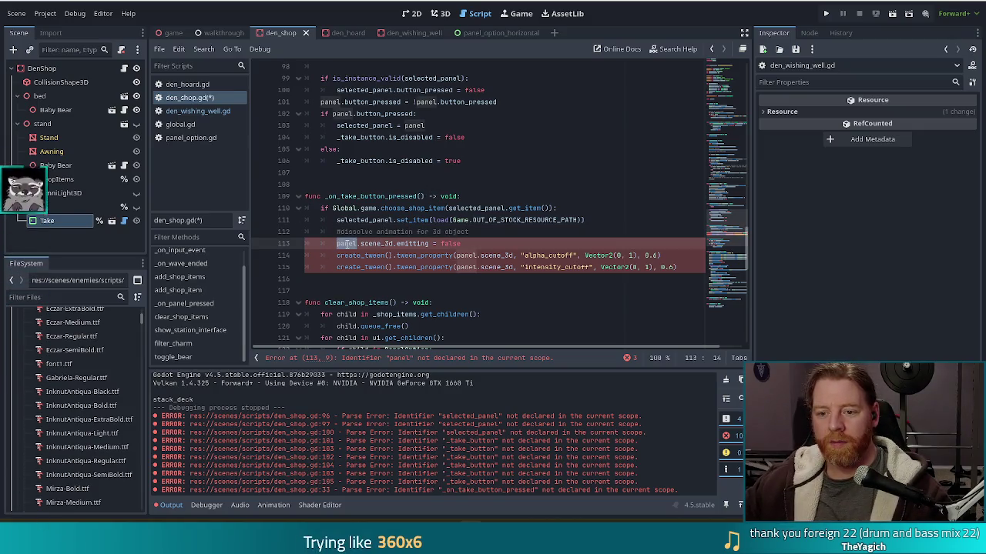
pyautogui.write('selected_panel')
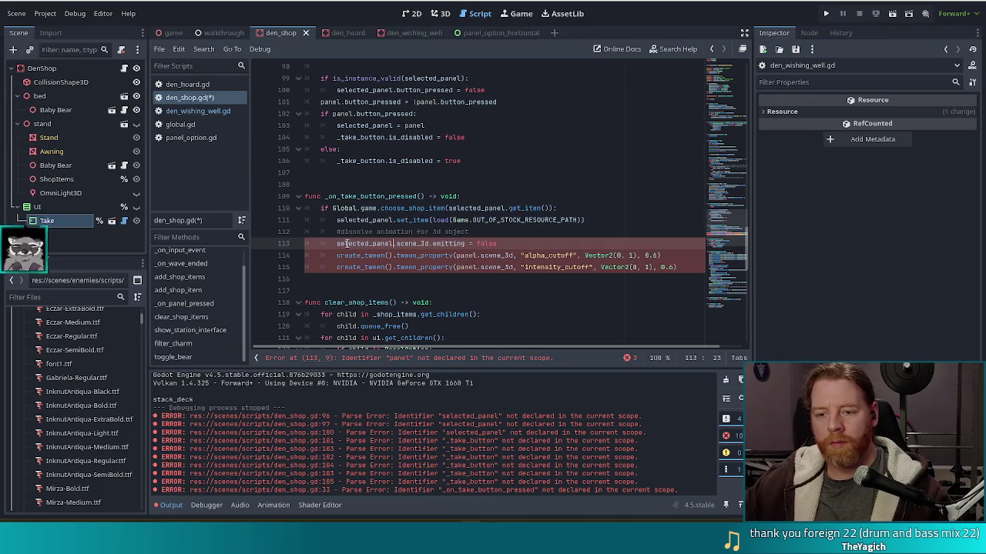
pyautogui.click(609, 257)
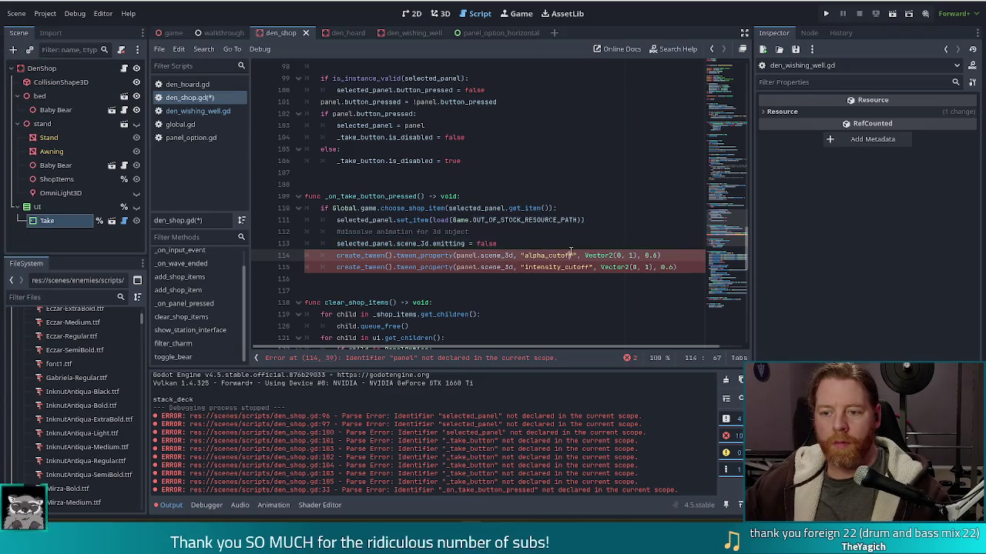
pyautogui.click(480, 257)
pyautogui.doubleClick(466, 256)
pyautogui.write('selected_panel')
pyautogui.doubleClick(465, 267)
pyautogui.write('selected_panel')
pyautogui.hotkey('ctrl', 's')
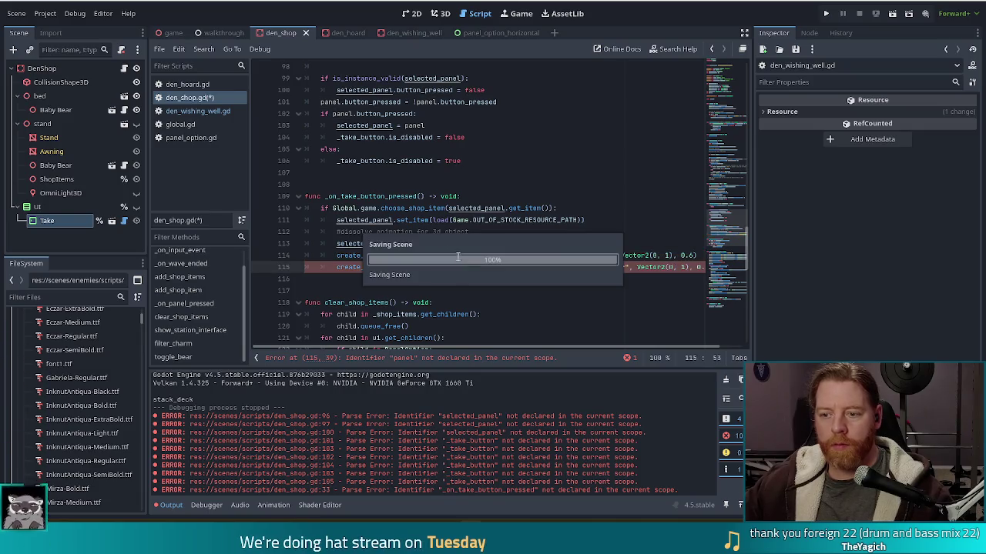
pyautogui.click(419, 220)
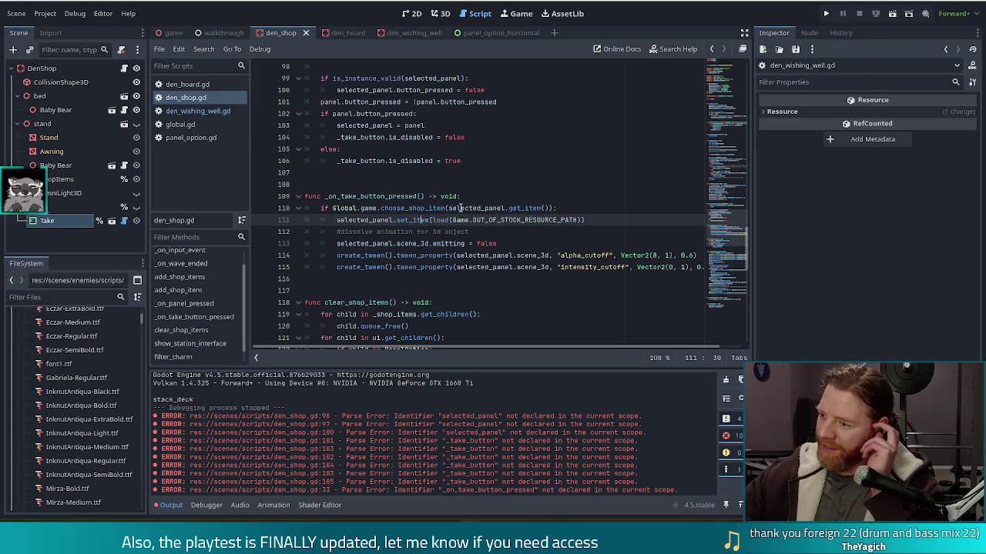
pyautogui.click(506, 244)
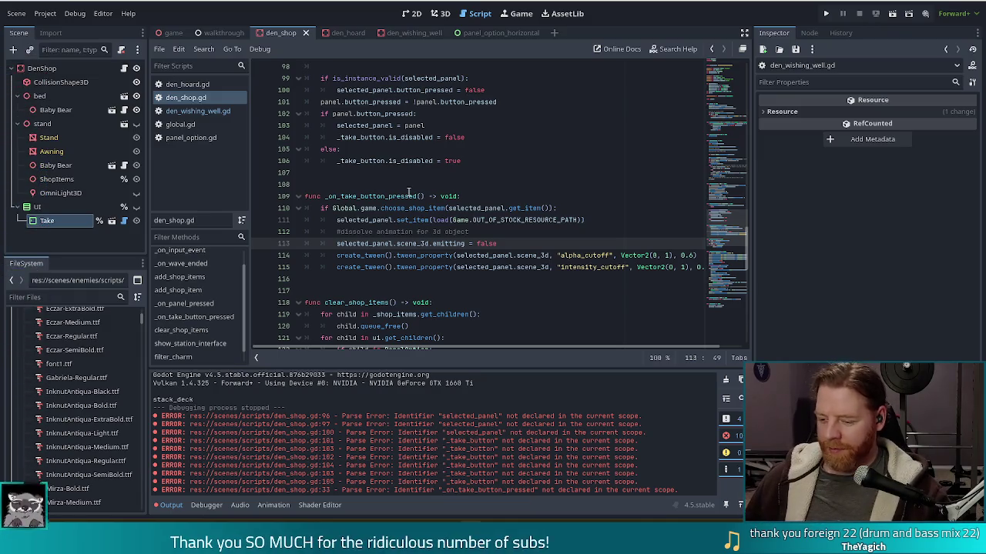
pyautogui.click(515, 233)
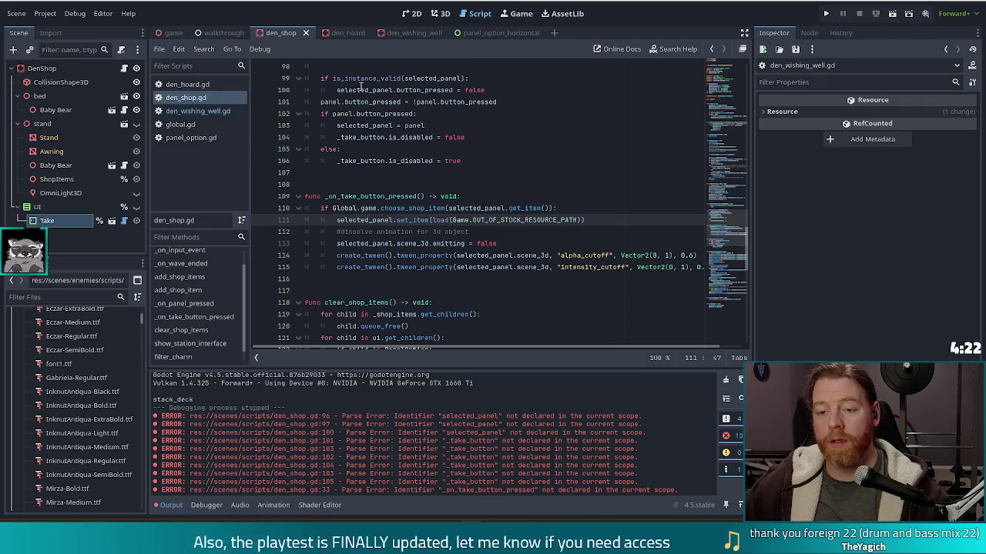
# Step: Compare den_shop.gd's button_pressed check with _on_select in den_wishing_well.gd
pyautogui.click(425, 102)
pyautogui.click(414, 113)
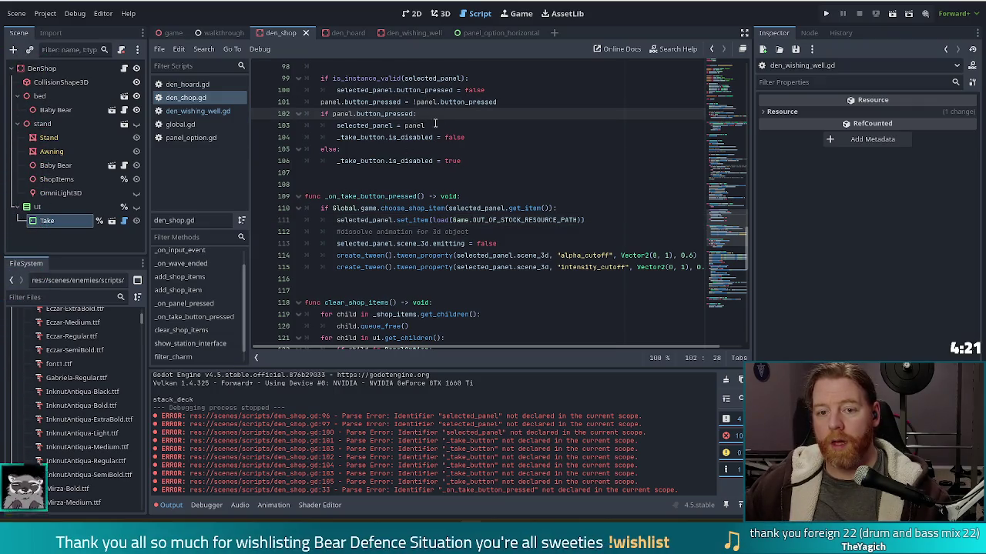
pyautogui.click(207, 113)
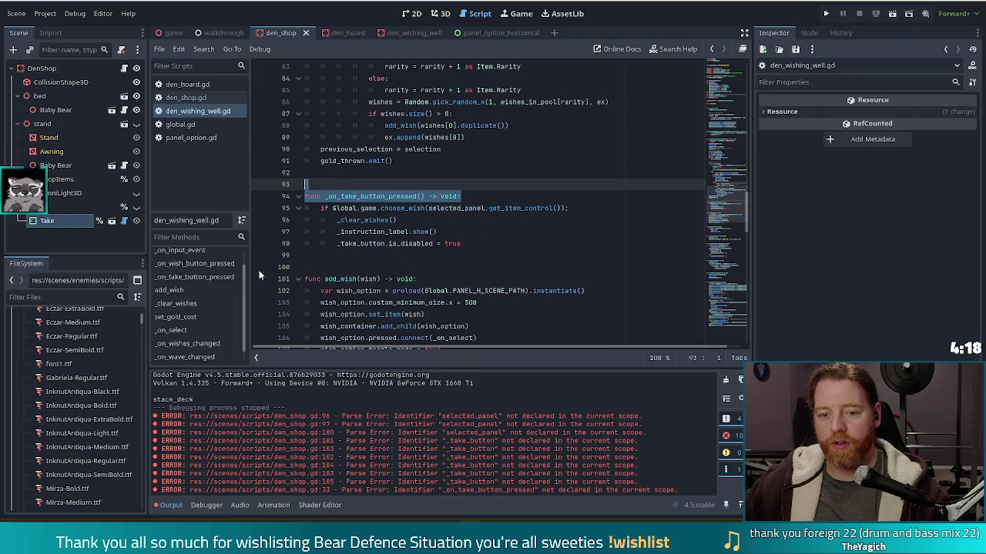
pyautogui.click(176, 330)
pyautogui.click(412, 220)
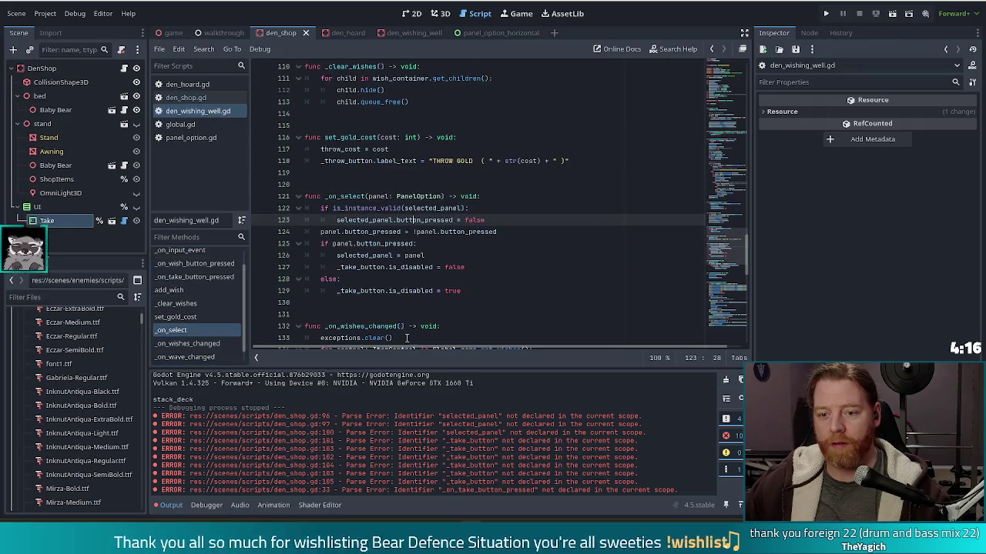
pyautogui.click(467, 266)
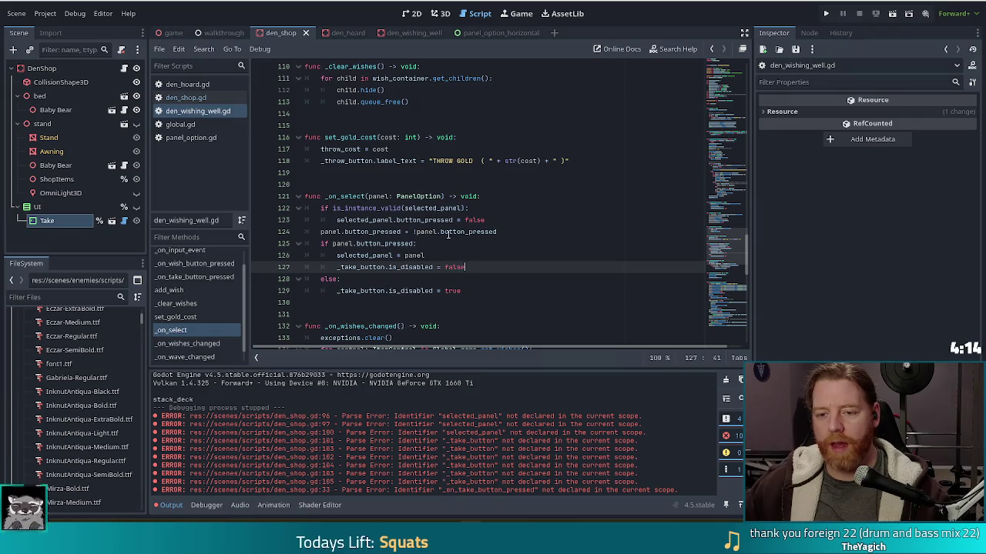
# Step: Review den_shop.gd's Take-button and out-of-stock lines, then run the project with F5
pyautogui.click(184, 97)
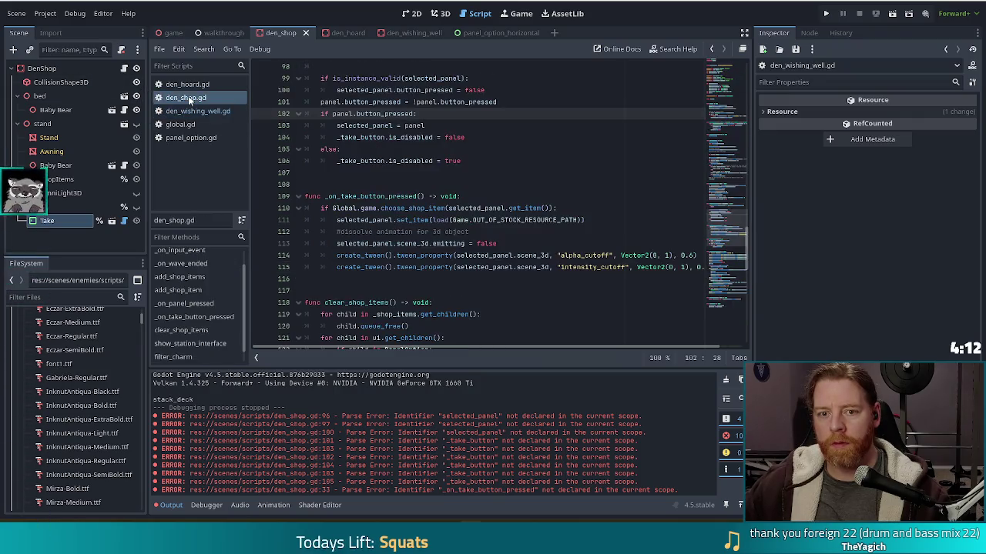
pyautogui.press('Down')
pyautogui.press('Down')
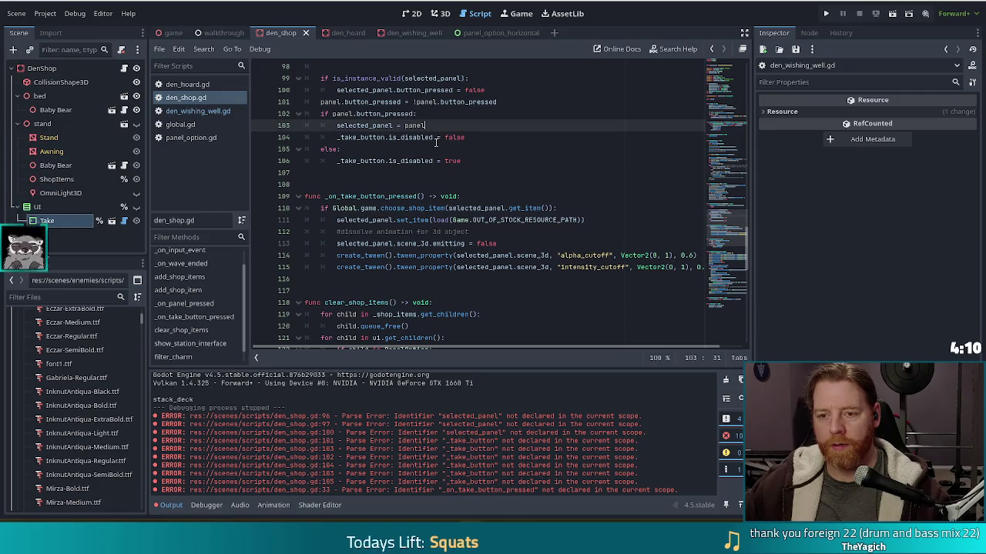
pyautogui.press('Right')
pyautogui.press('Right')
pyautogui.press('Right')
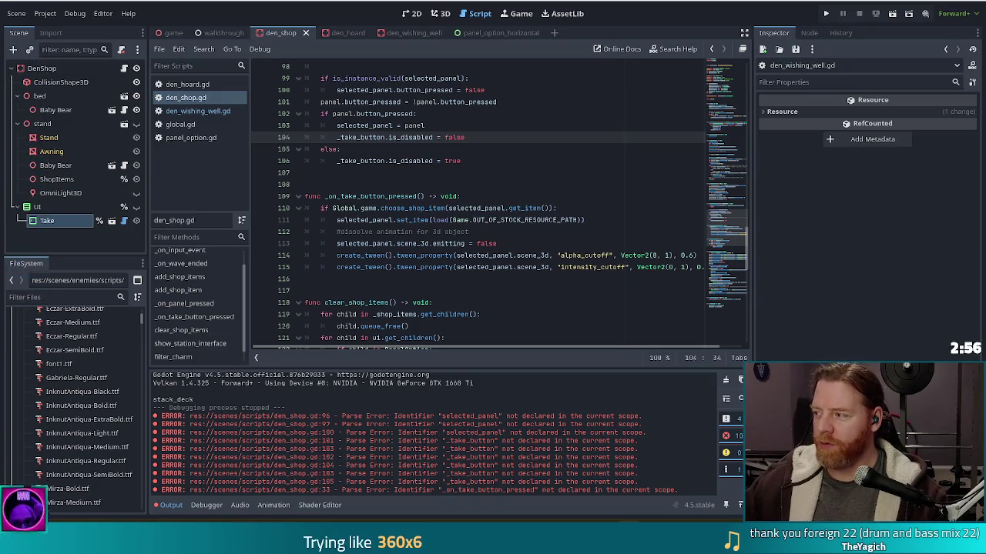
pyautogui.click(498, 221)
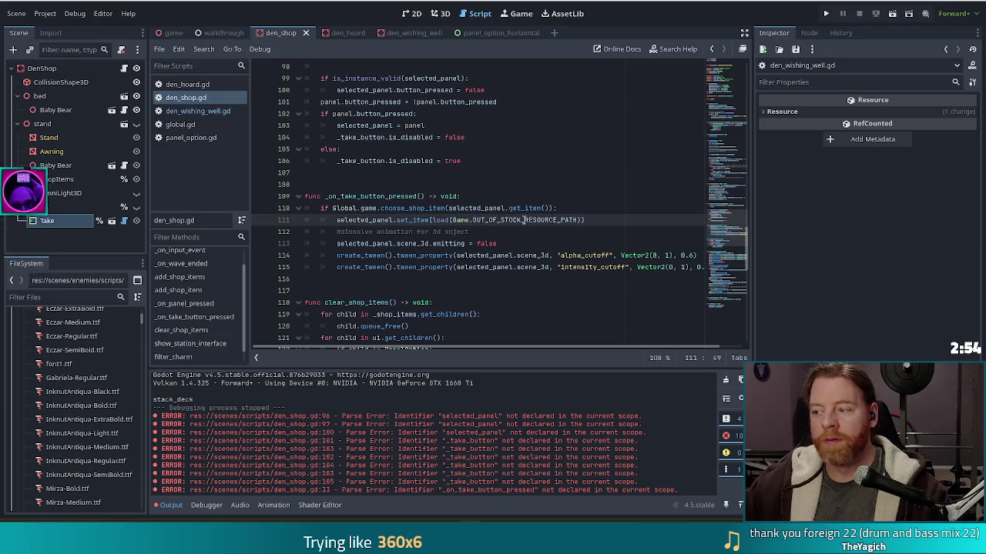
pyautogui.click(481, 230)
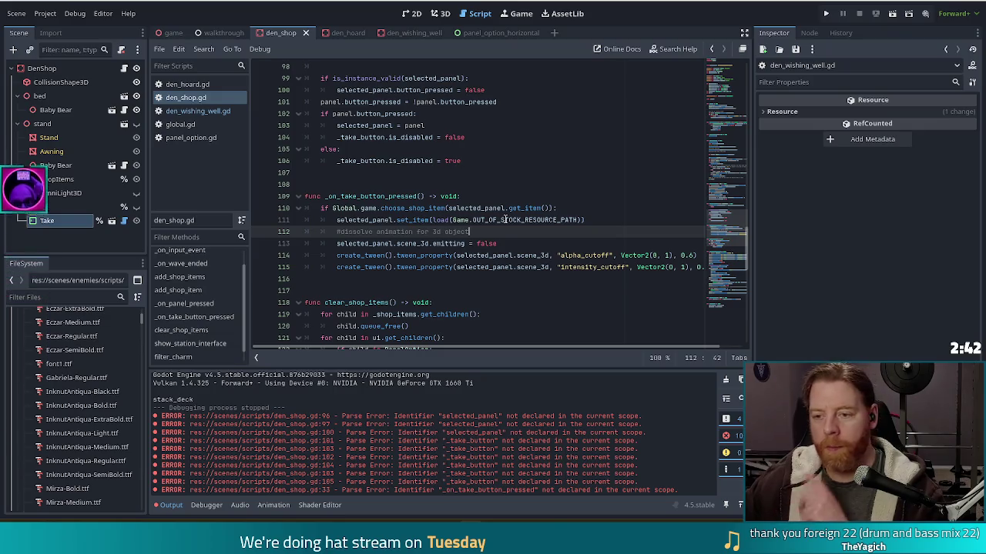
pyautogui.press('F5')
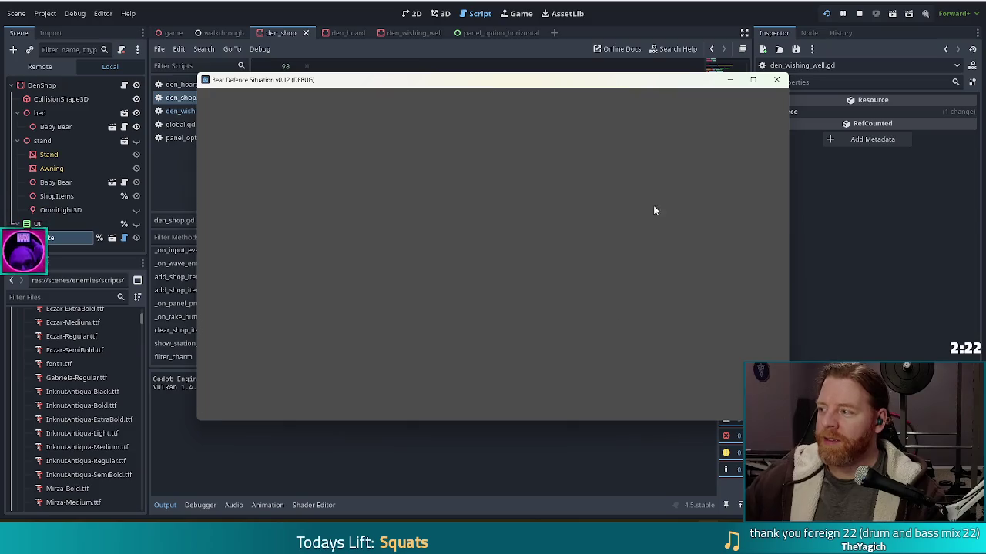
# Step: Start a new game, take the Key from the bear's shop, then stop the game with F8
pyautogui.click(346, 261)
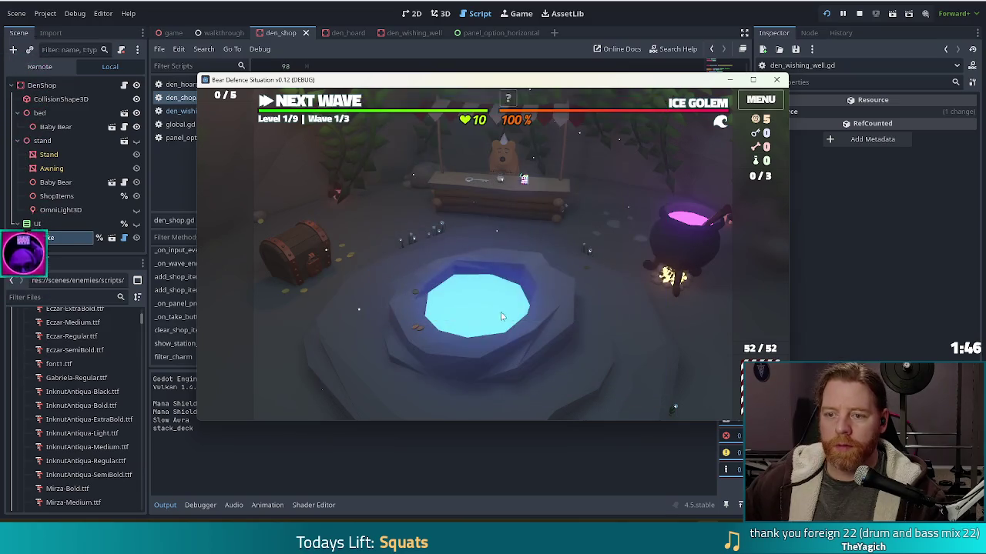
pyautogui.click(529, 206)
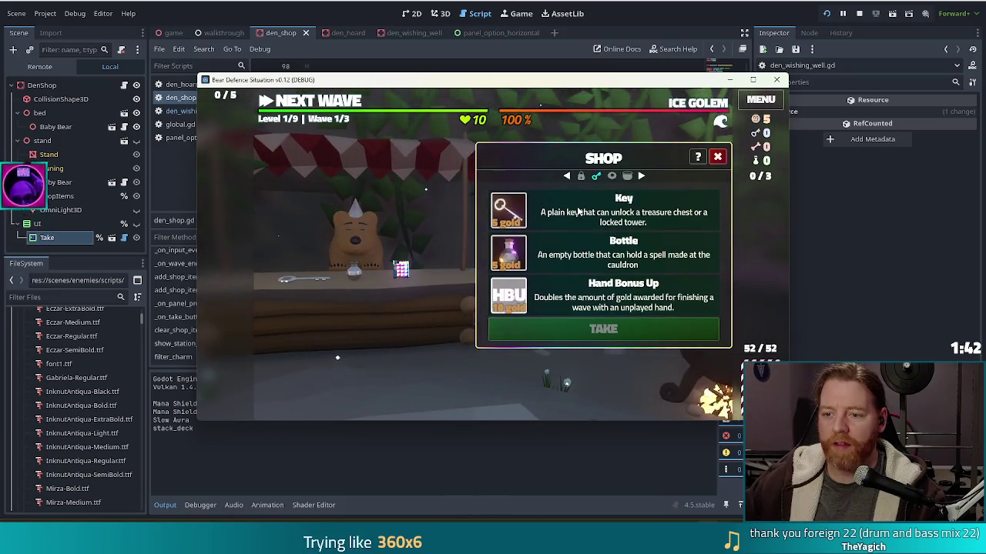
pyautogui.click(567, 262)
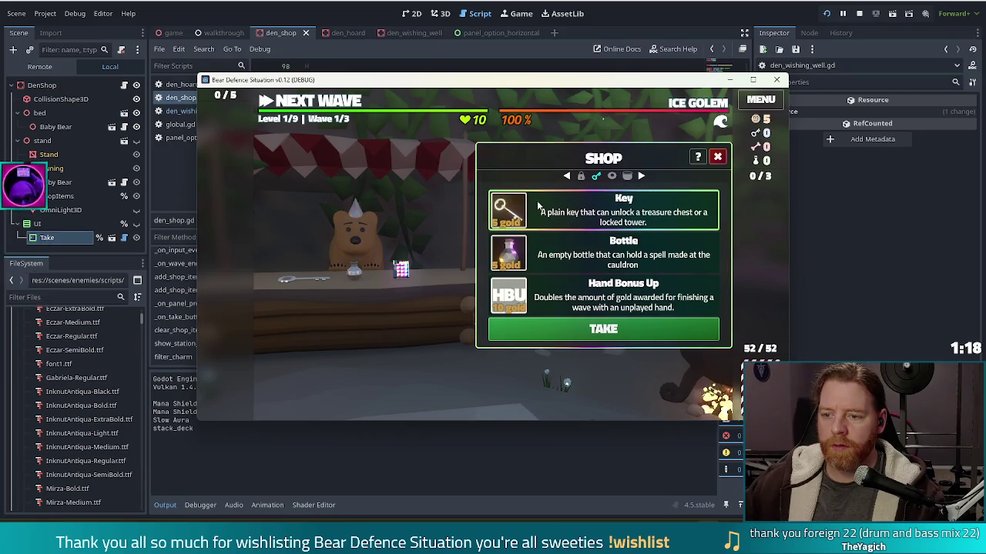
pyautogui.click(580, 328)
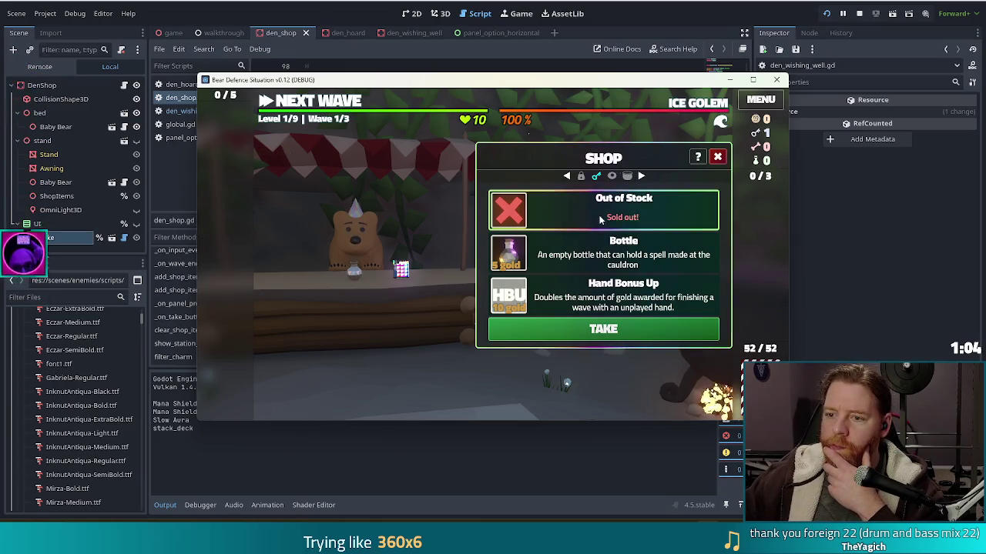
pyautogui.press('F8')
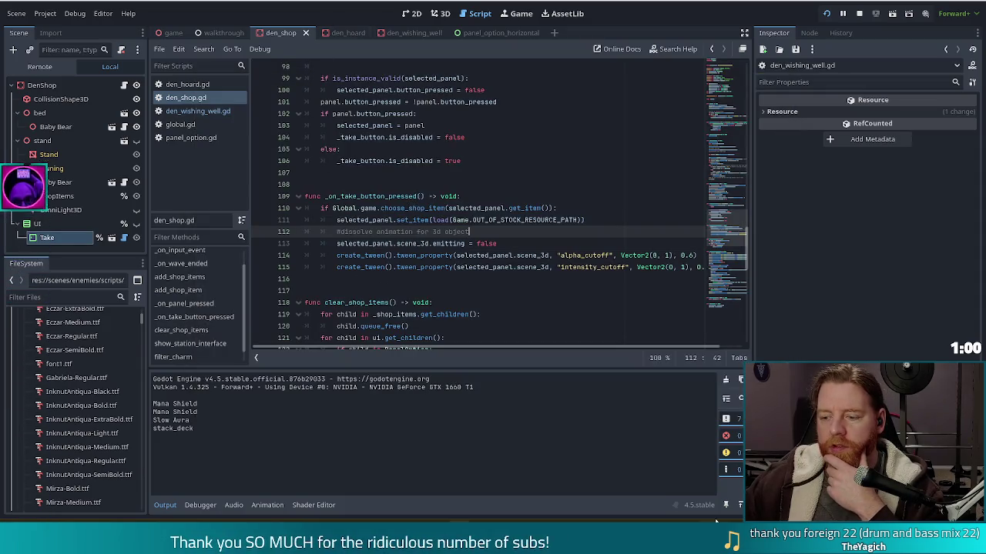
# Step: Scroll den_shop.gd to _on_panel_pressed, then select the Bottle beside the sold-out Key in the shop
pyautogui.hotkey('alt', 'Tab')
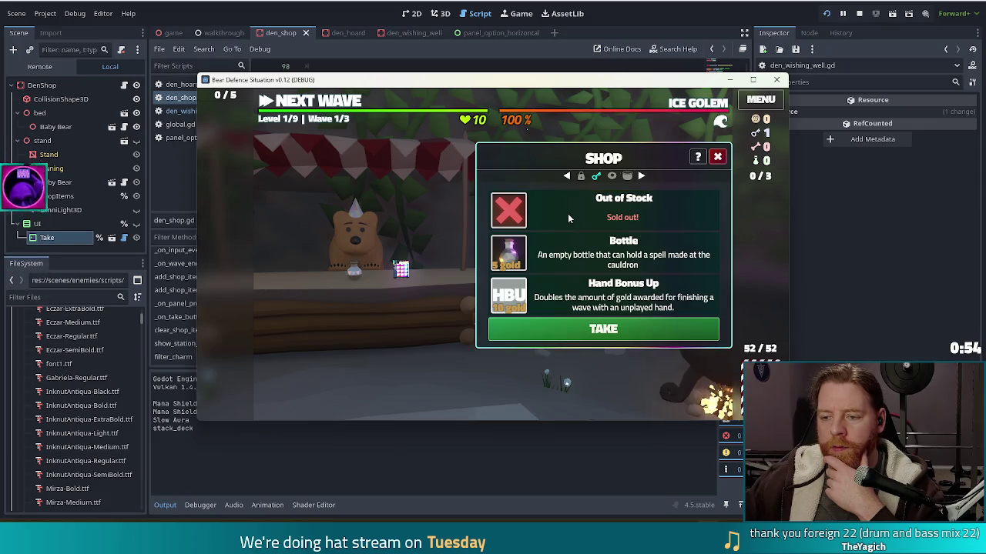
pyautogui.click(350, 16)
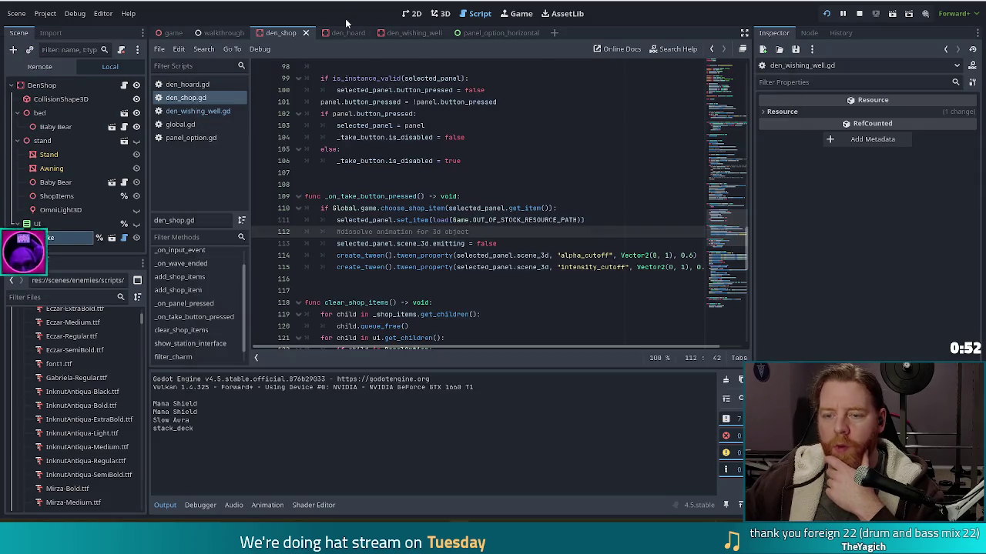
pyautogui.scroll(2, 432, 184)
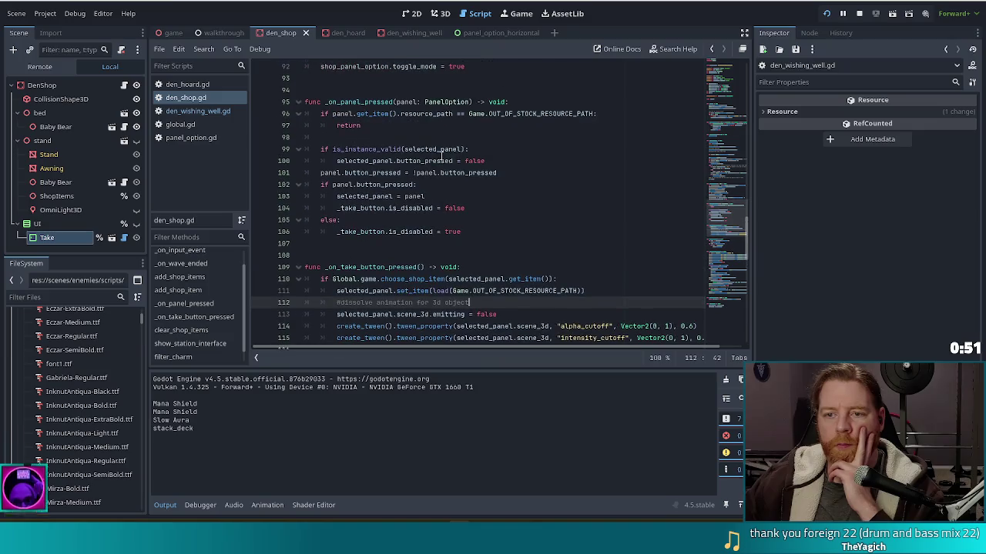
pyautogui.click(469, 194)
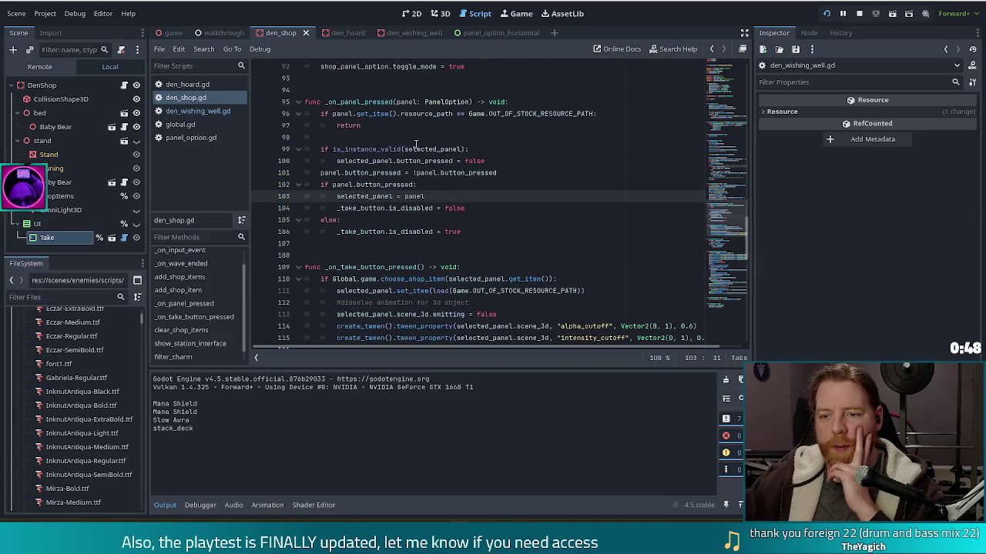
pyautogui.click(389, 136)
pyautogui.press('F5')
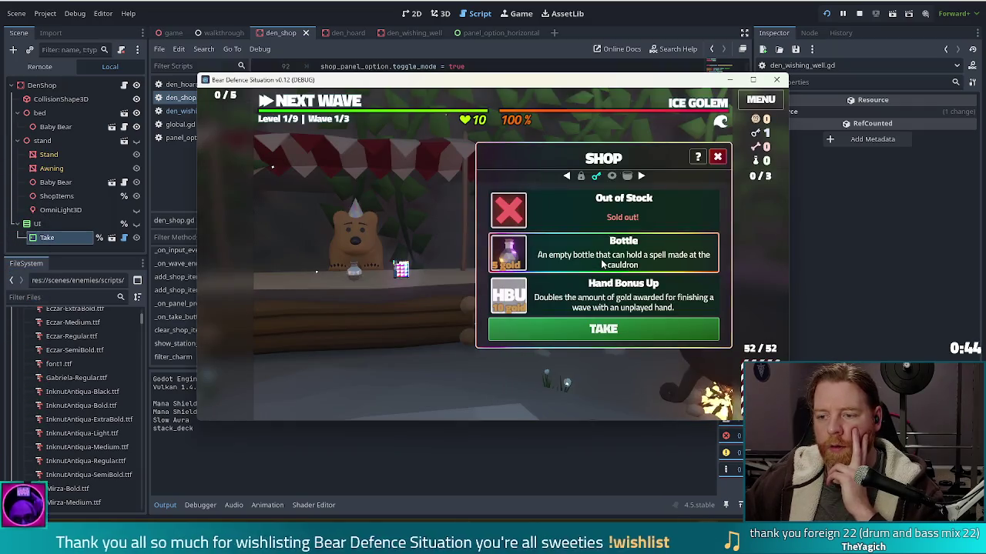
pyautogui.click(556, 255)
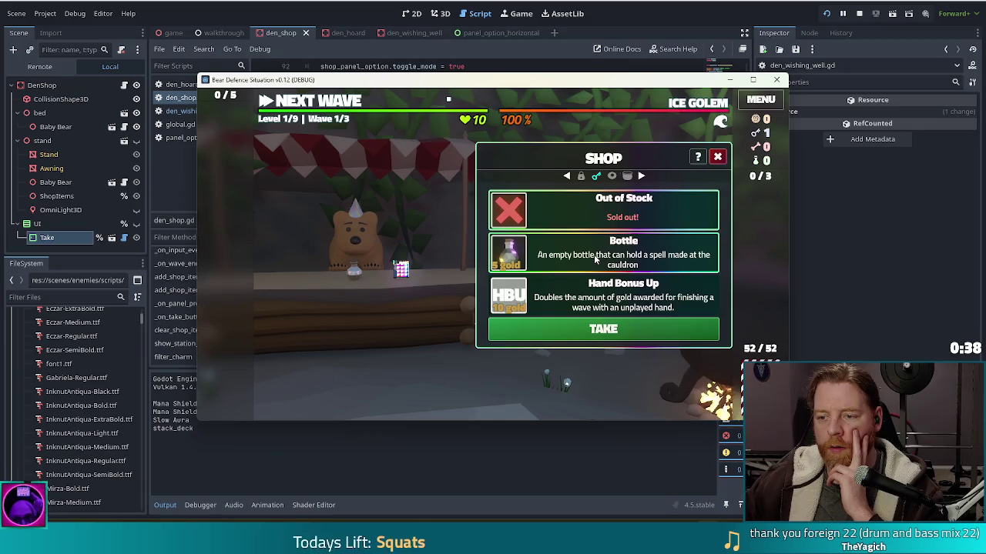
pyautogui.hotkey('alt', 'Tab')
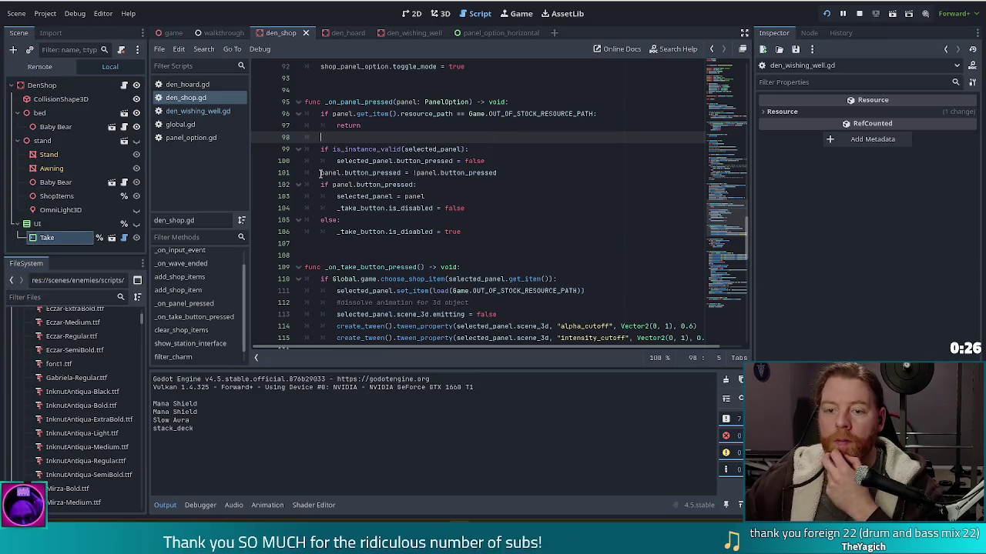
# Step: Insert panel.button_pressed = false above the out-of-stock return on line 97 and save den_shop.gd
pyautogui.click(473, 161)
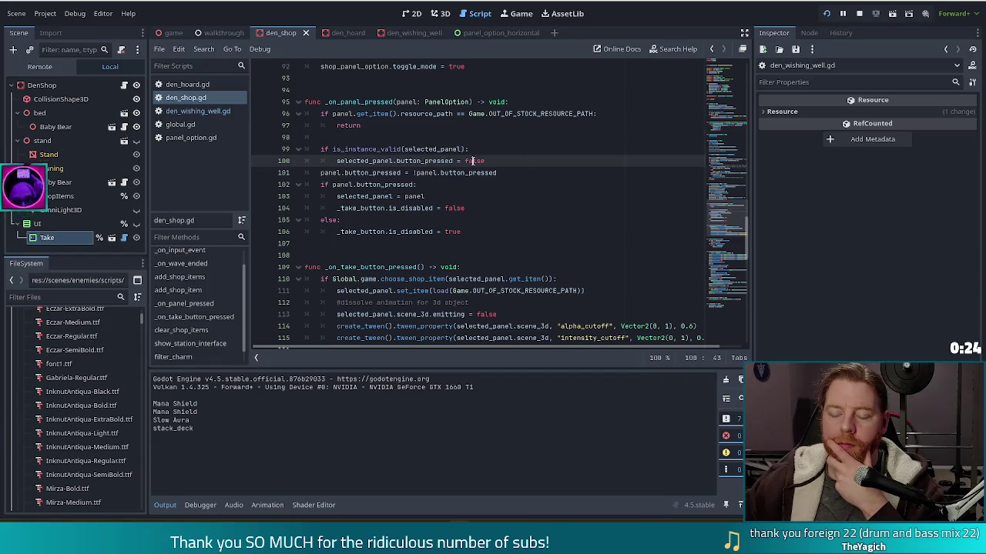
pyautogui.click(372, 124)
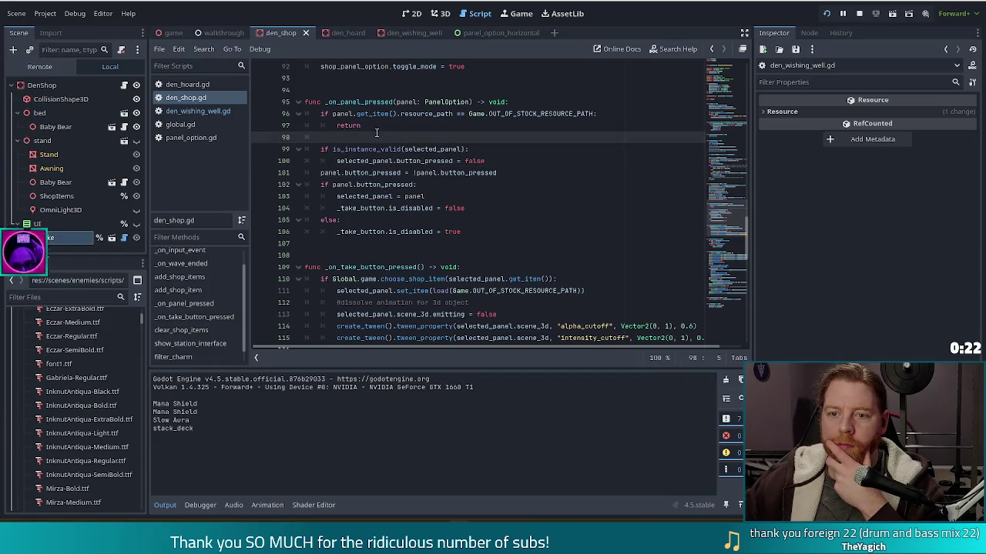
pyautogui.hotkey('shift', 'Home')
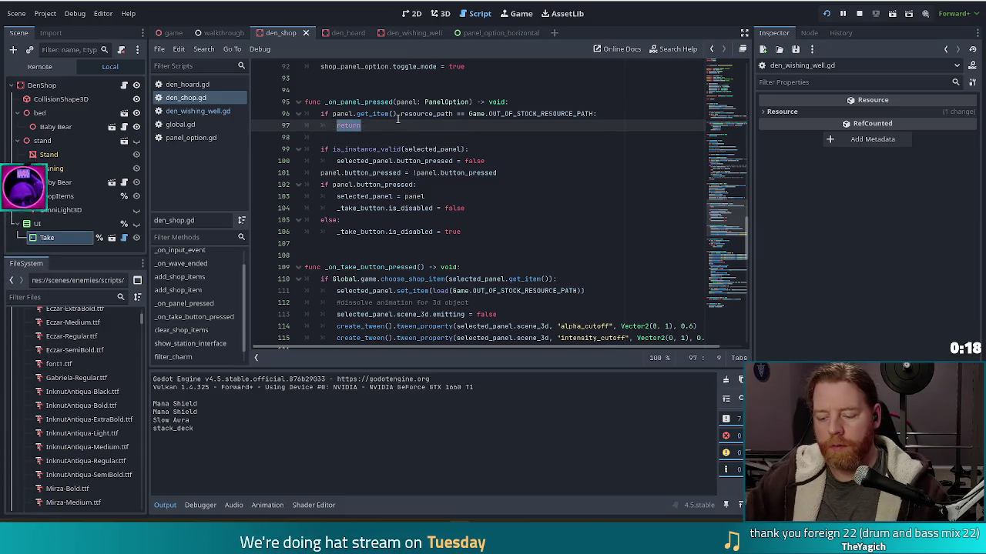
pyautogui.press('Left')
pyautogui.hotkey('ctrl', 'shift', 'Return')
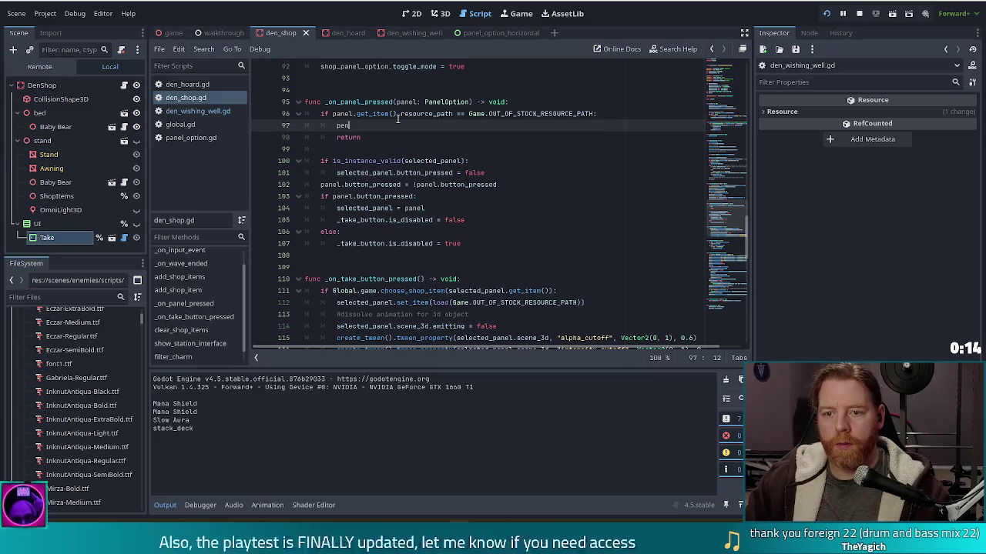
pyautogui.write('panel.sele')
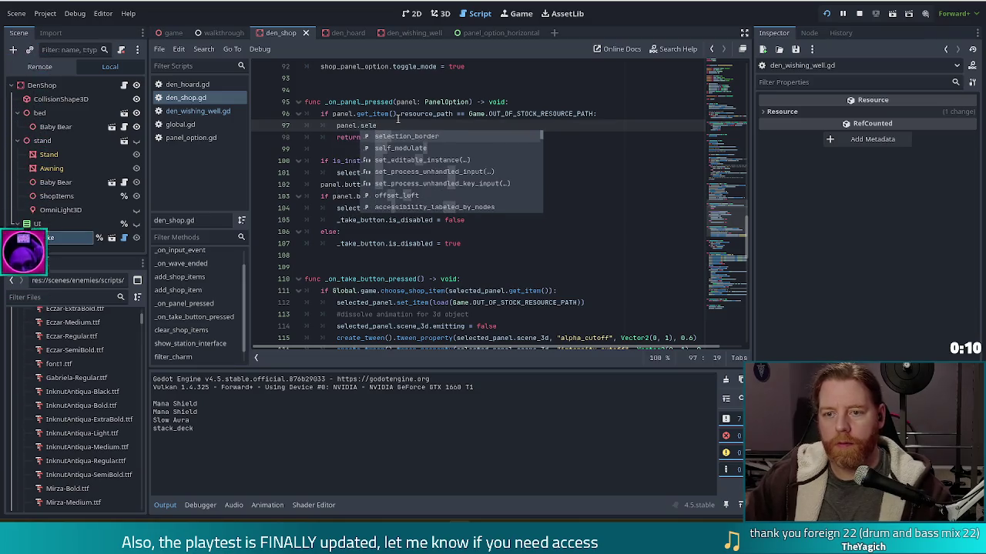
pyautogui.press('Escape')
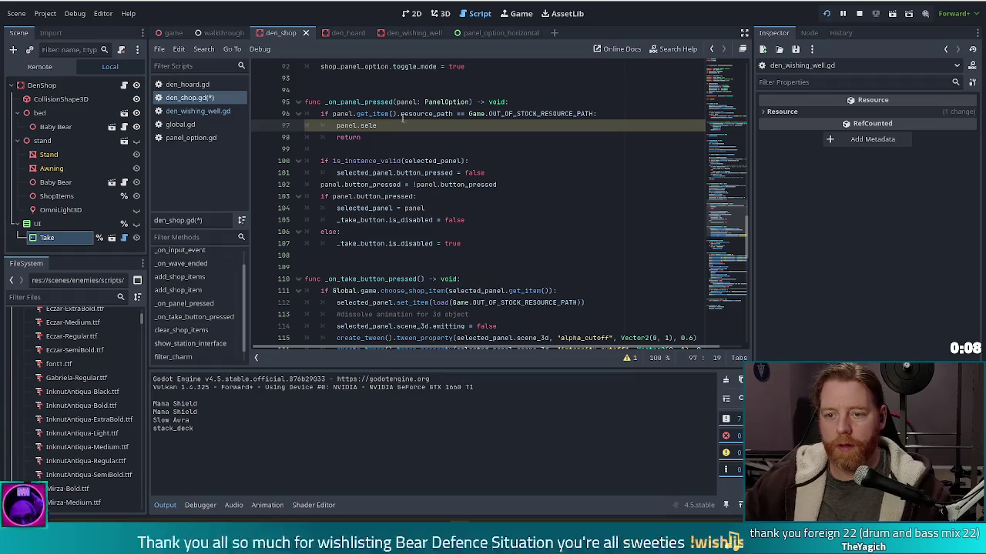
pyautogui.press('BackSpace')
pyautogui.press('BackSpace')
pyautogui.press('BackSpace')
pyautogui.write('button_')
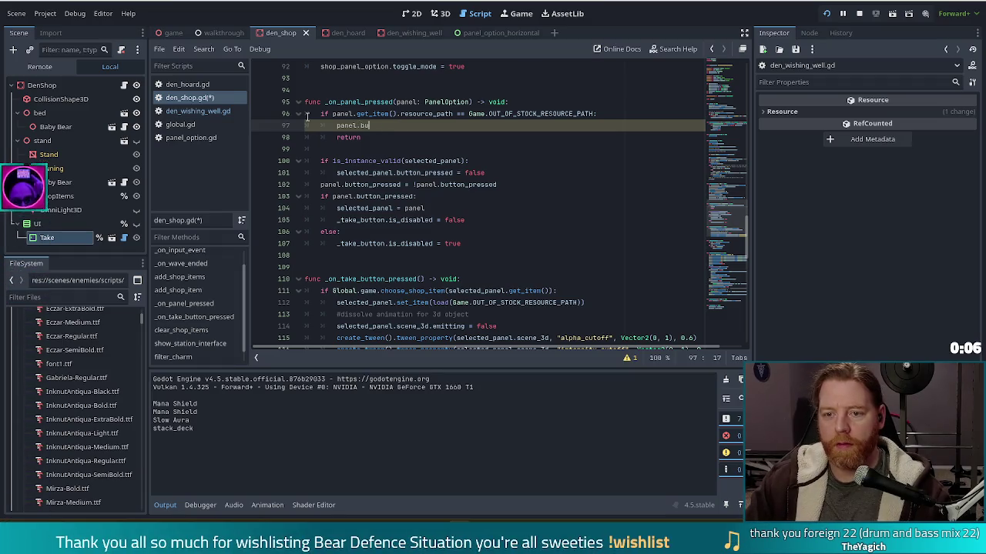
pyautogui.press('Return')
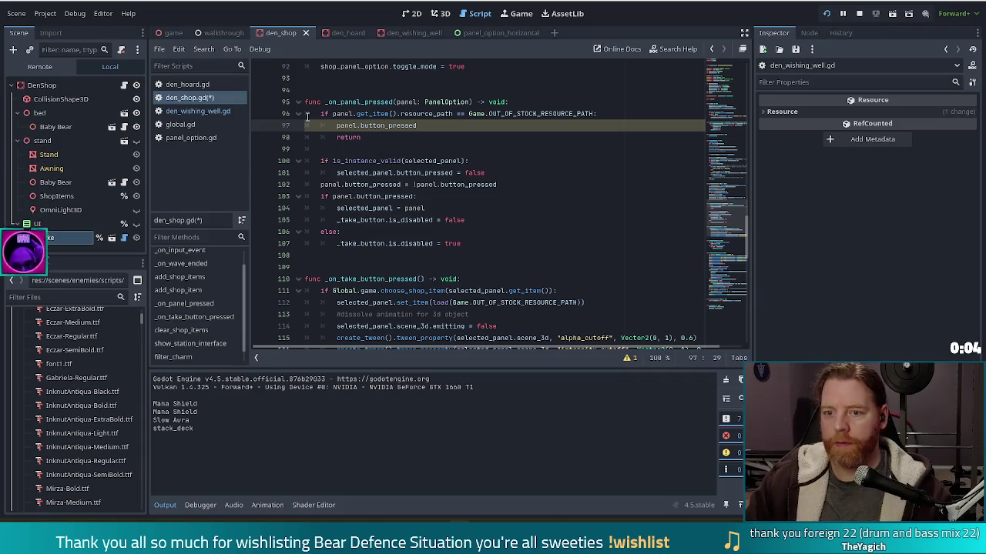
pyautogui.write(' = false')
pyautogui.hotkey('ctrl', 's')
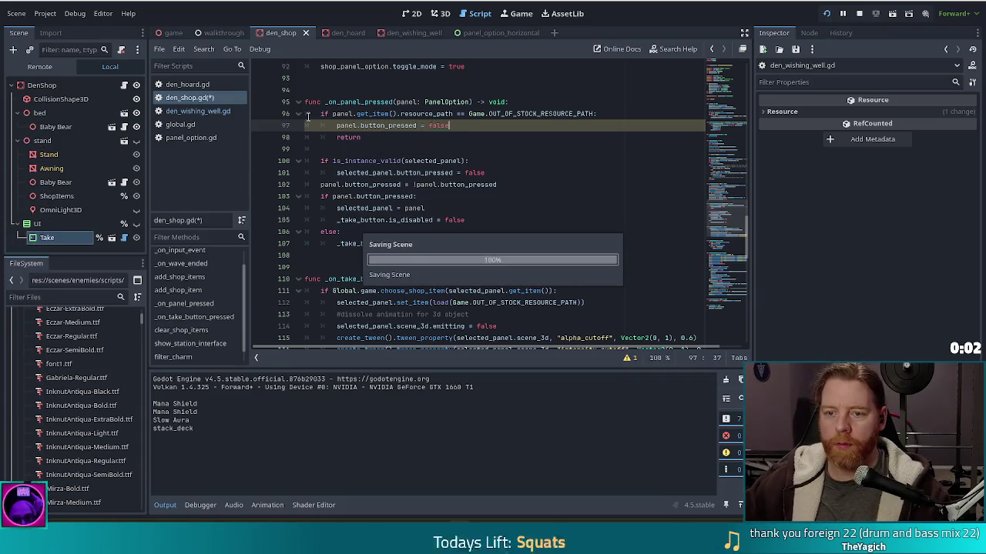
pyautogui.click(422, 137)
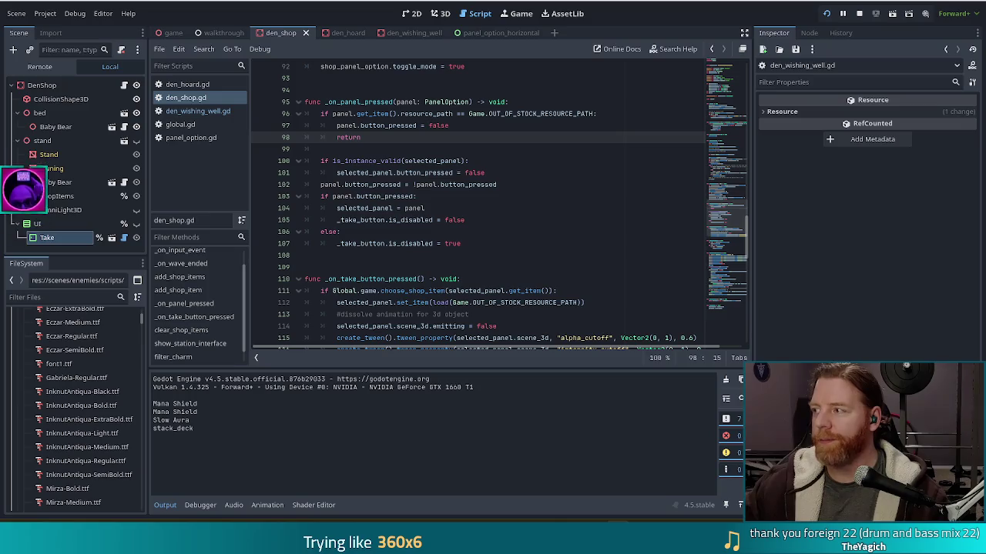
pyautogui.click(471, 208)
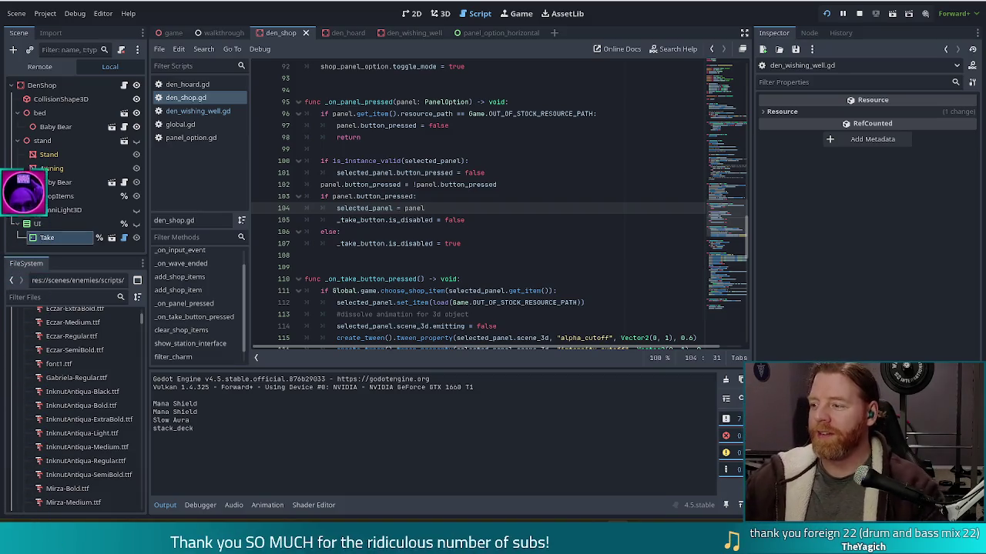
pyautogui.click(436, 200)
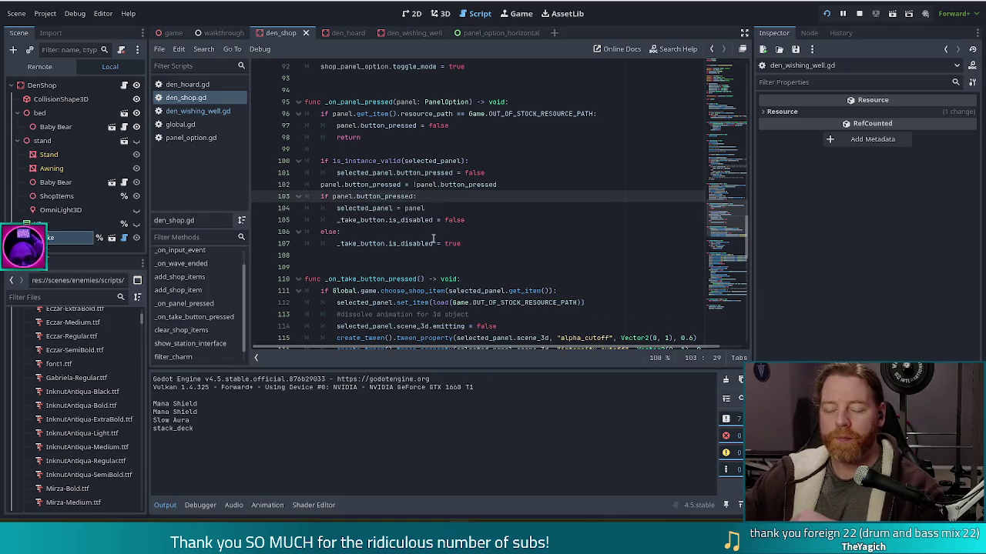
pyautogui.click(428, 125)
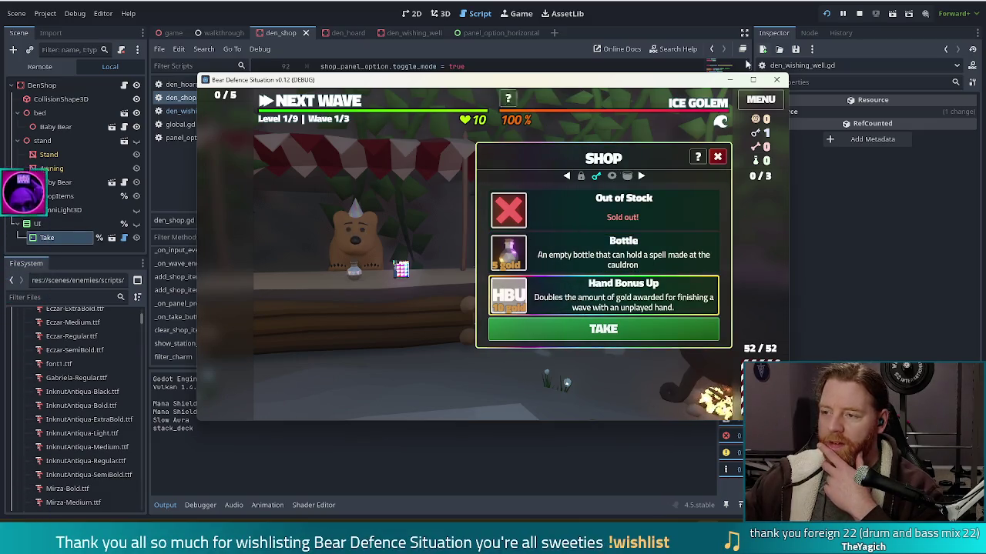
# Step: Stop the test run with F8 and return to the selected_panel = panel line
pyautogui.press('F8')
pyautogui.click(518, 210)
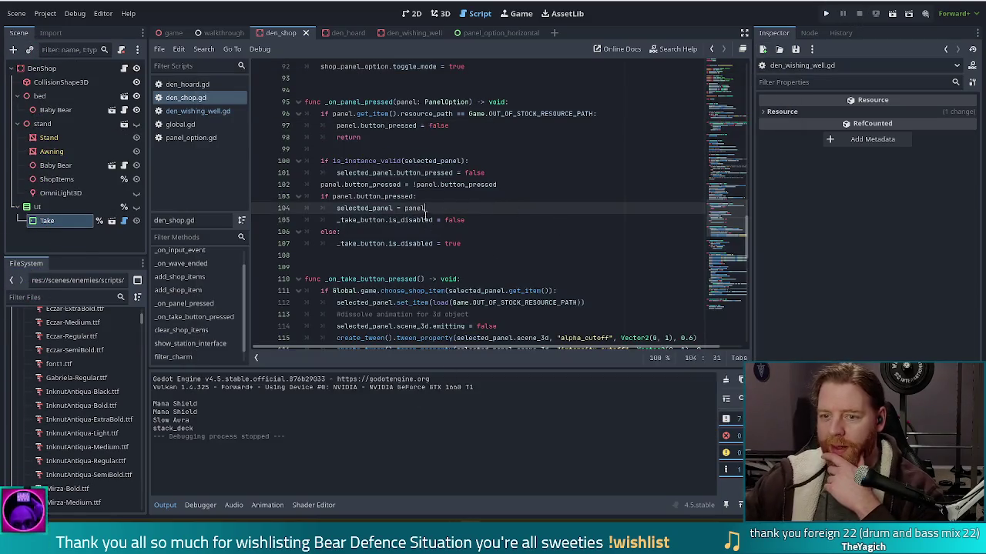
# Step: Check line 101 of den_shop.gd, then run the project from the toolbar's play button
pyautogui.click(493, 174)
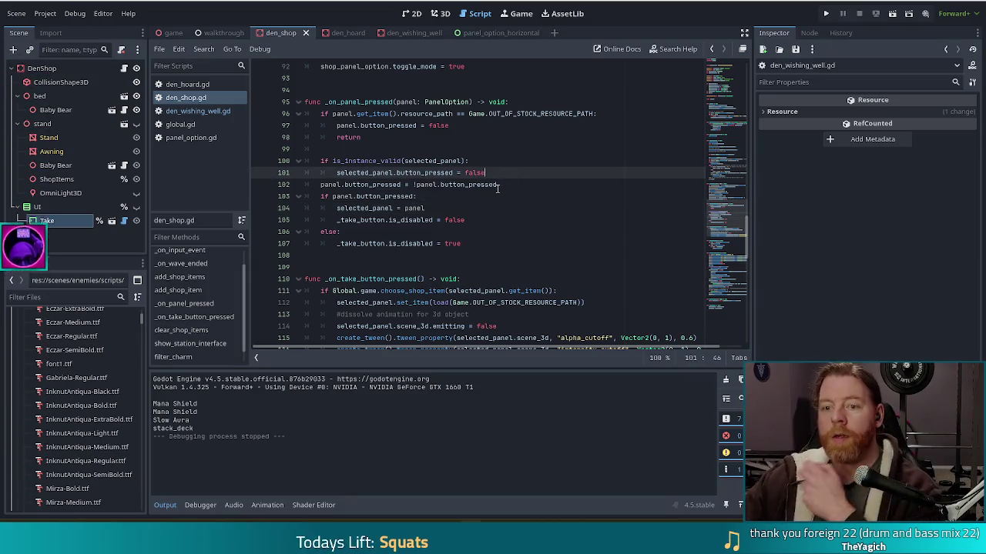
pyautogui.click(425, 172)
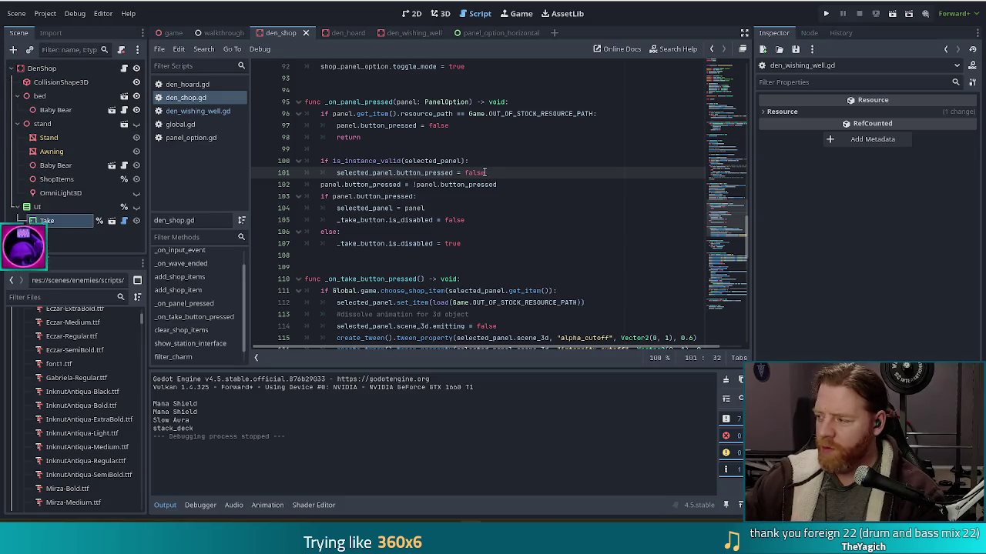
pyautogui.click(826, 13)
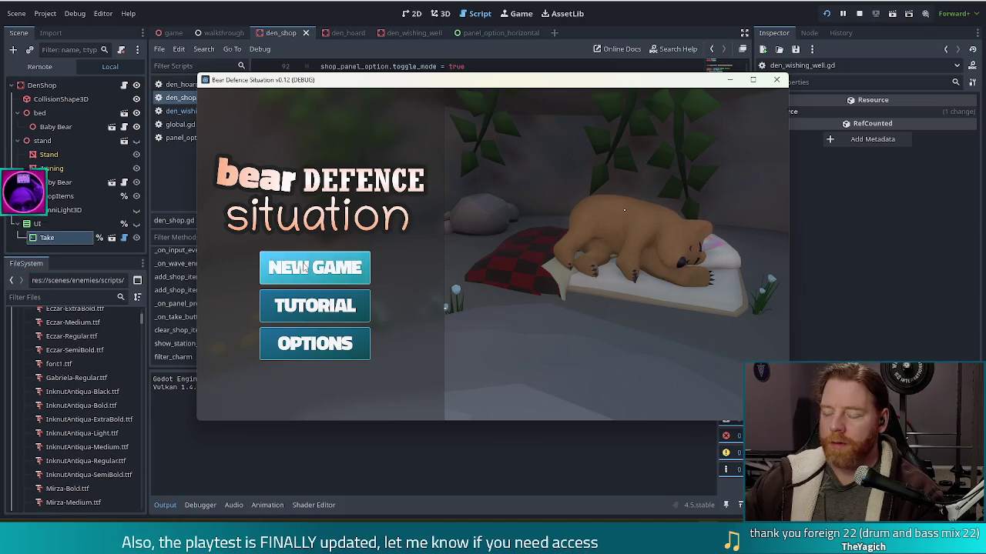
# Step: Start a new game, throw gold into the wishing well, and try selecting the Key and Colony in the shop
pyautogui.click(354, 279)
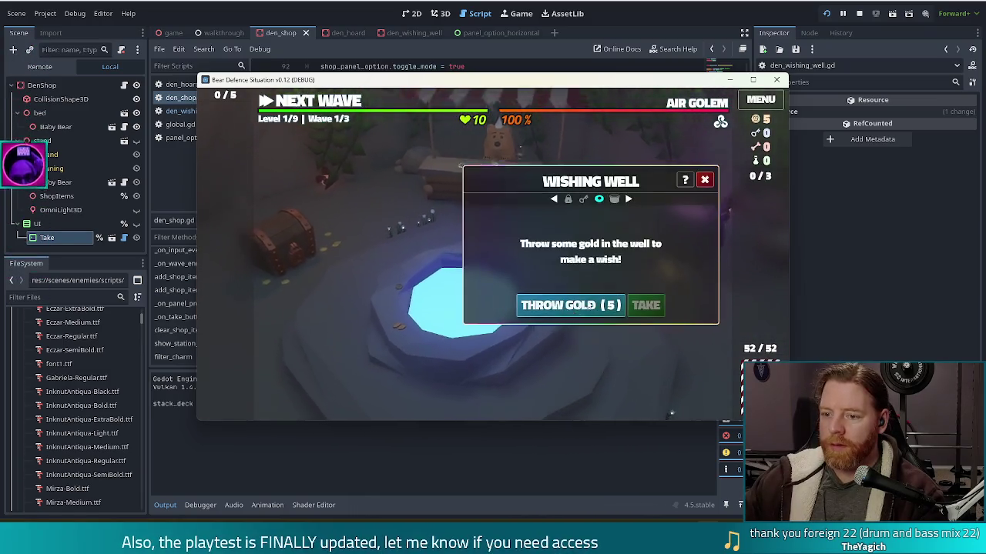
pyautogui.click(590, 305)
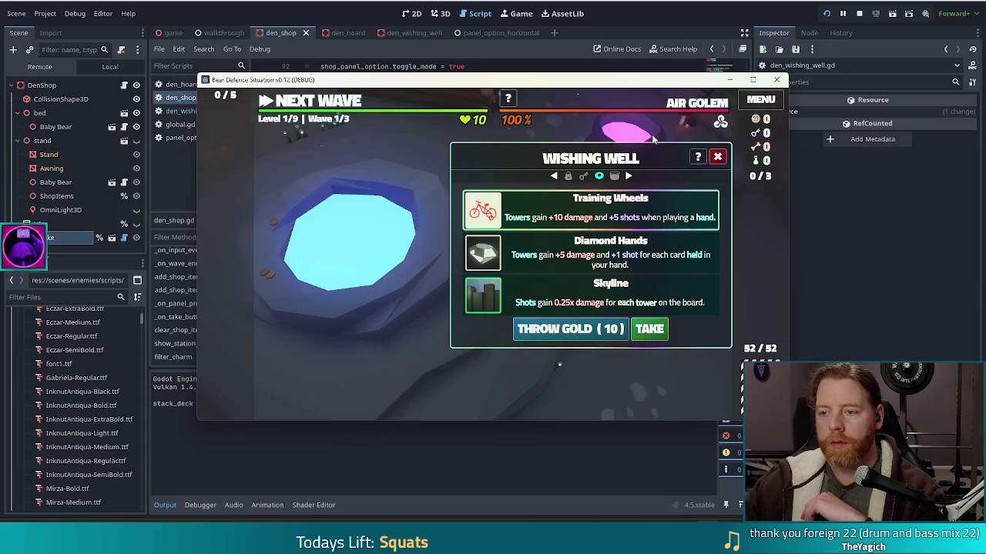
pyautogui.click(719, 157)
pyautogui.click(462, 224)
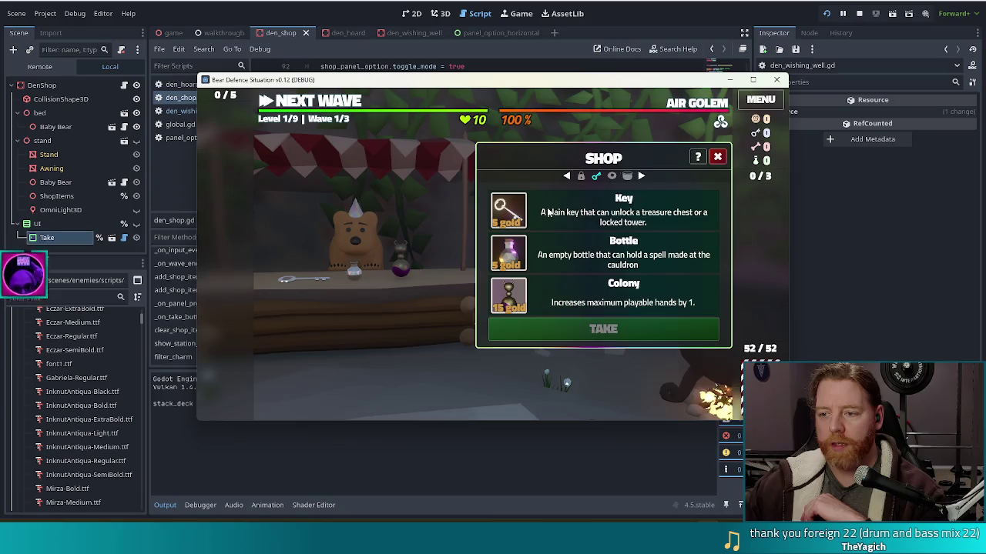
pyautogui.click(616, 223)
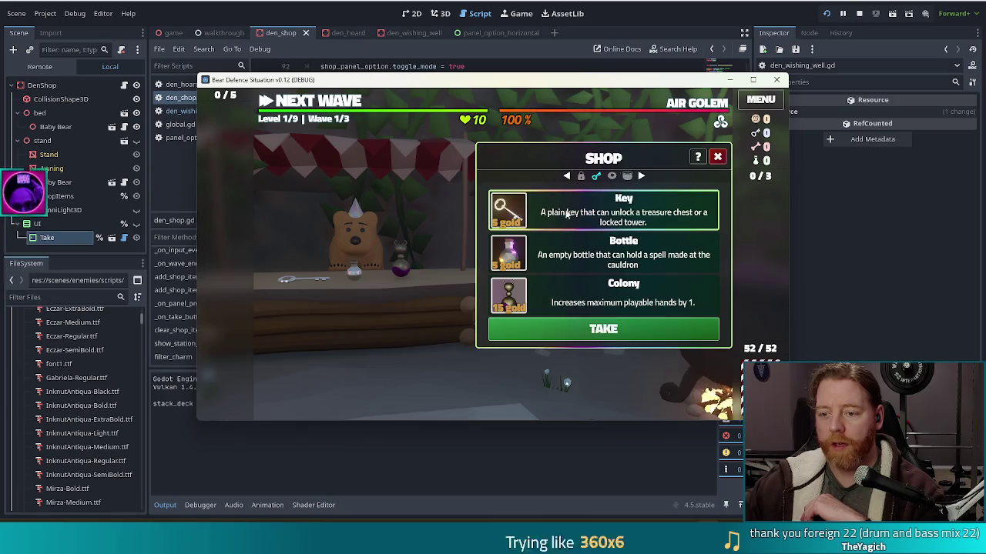
pyautogui.click(571, 297)
pyautogui.click(561, 219)
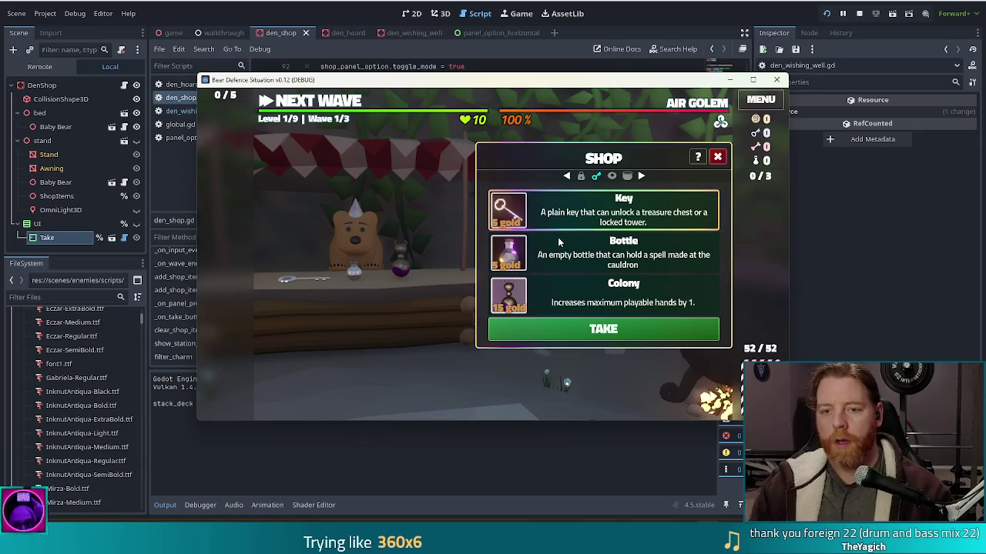
pyautogui.click(718, 156)
# Step: Take Training Wheels from the well, run test_kit in the console, then take the Key and another item
pyautogui.click(485, 380)
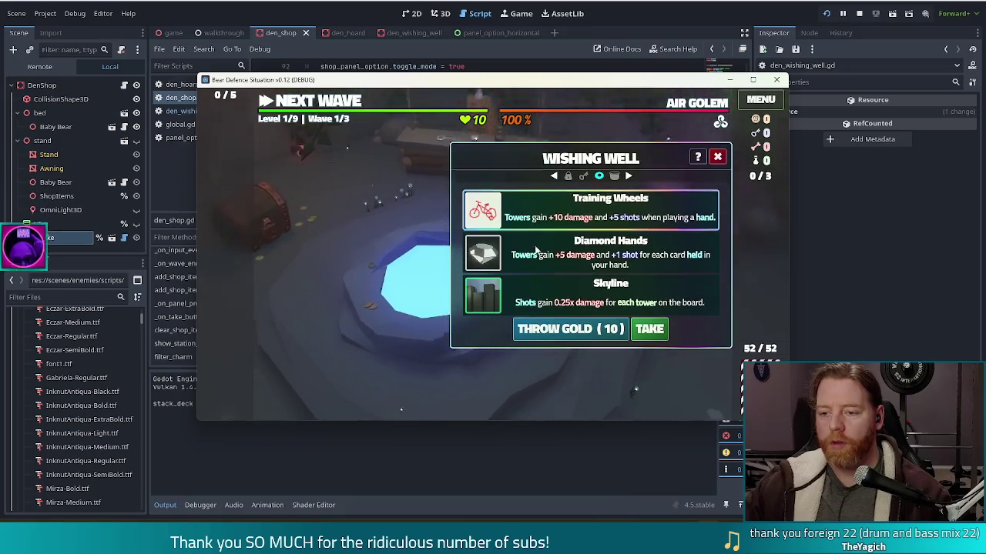
pyautogui.click(655, 328)
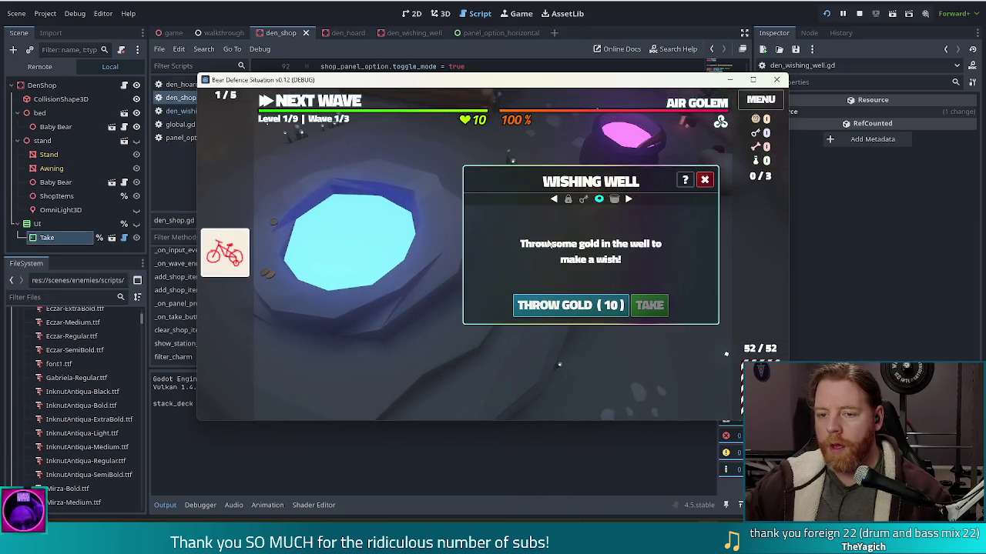
pyautogui.click(706, 181)
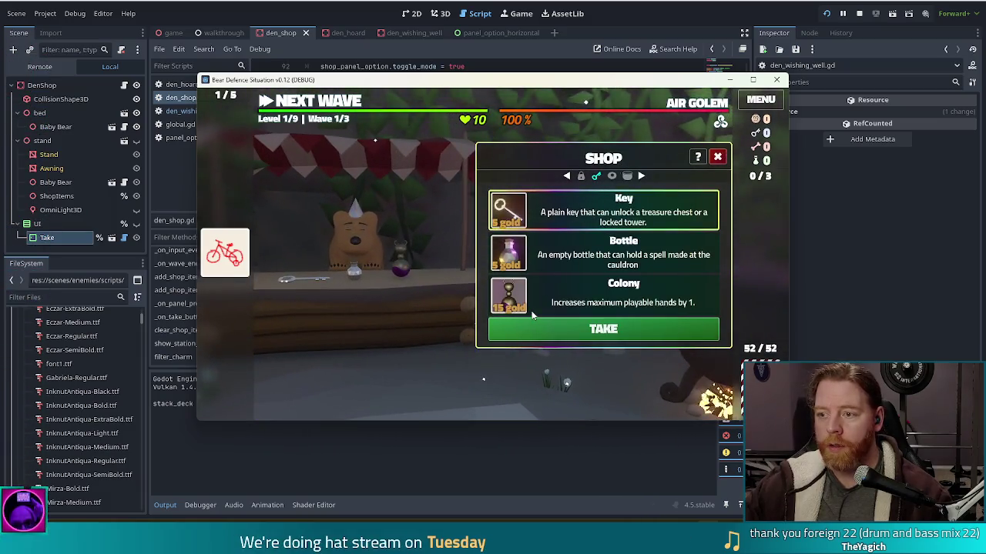
pyautogui.press('`')
pyautogui.write('test_kit')
pyautogui.press('Return')
pyautogui.click(568, 332)
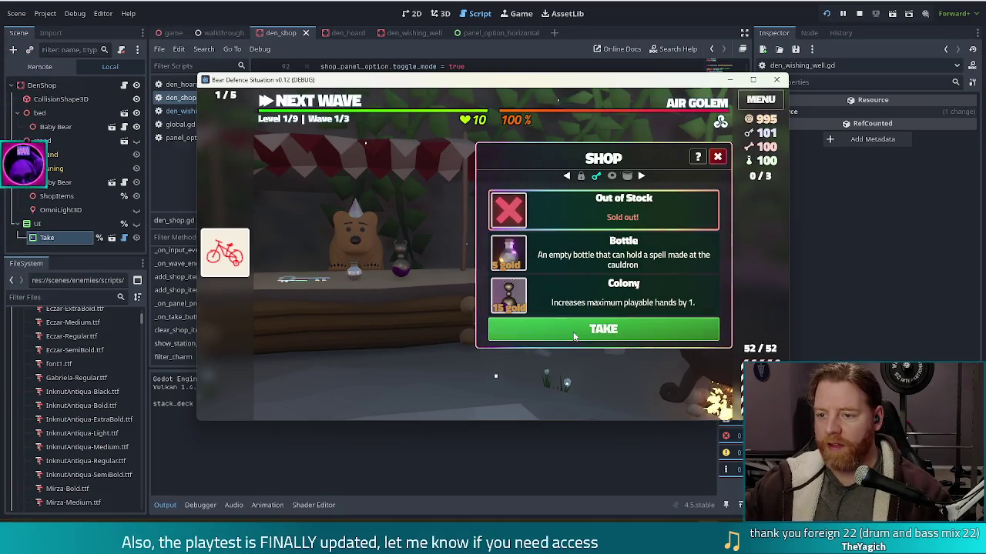
pyautogui.click(559, 216)
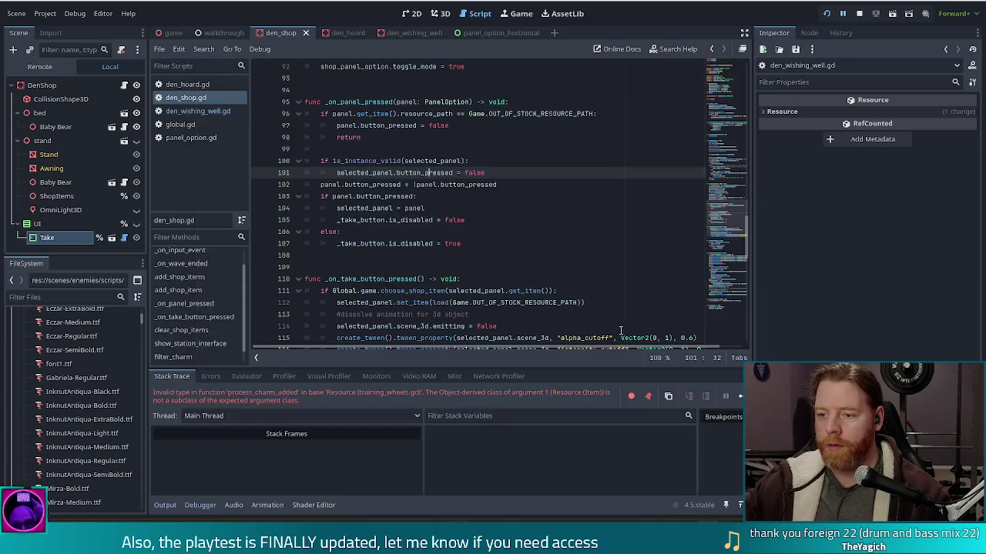
# Step: Stop the crashed session and inspect the charm-handling code at lines 653–656 of game.gd
pyautogui.click(858, 13)
pyautogui.click(491, 161)
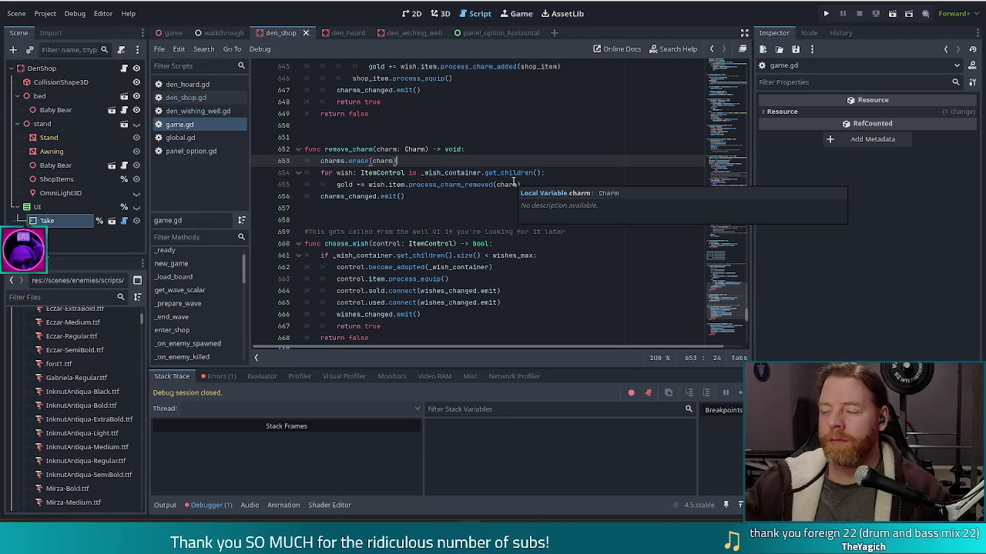
pyautogui.click(440, 196)
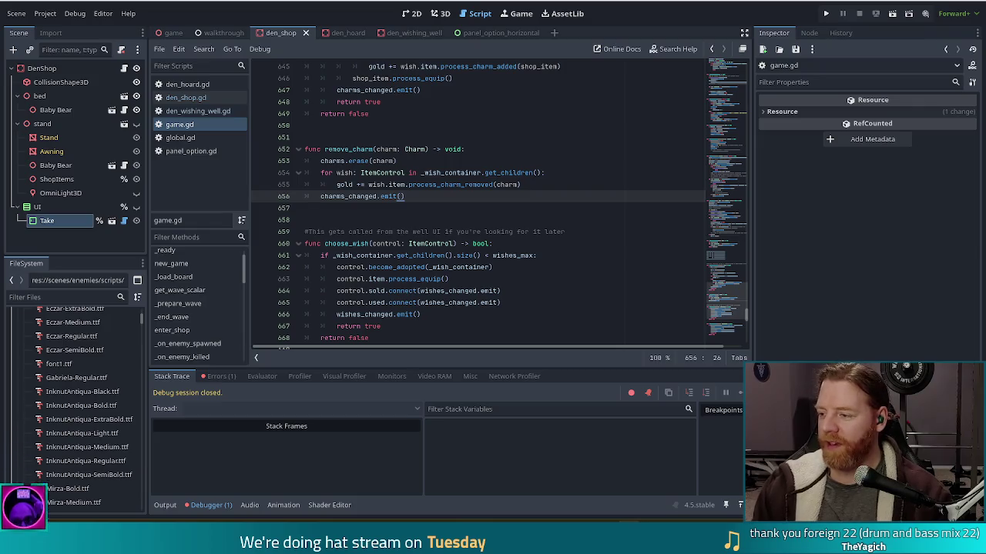
pyautogui.click(578, 185)
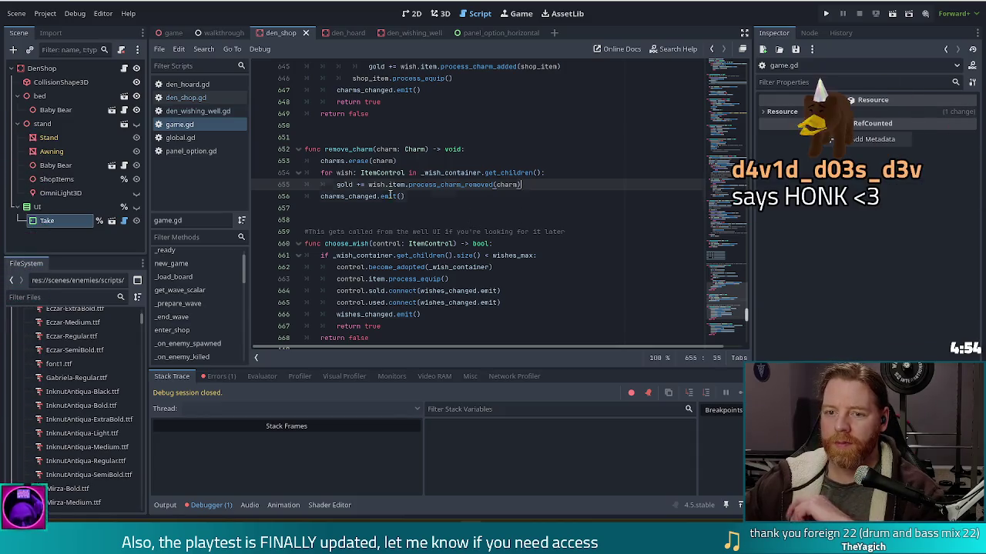
pyautogui.press('Down')
pyautogui.click(451, 185)
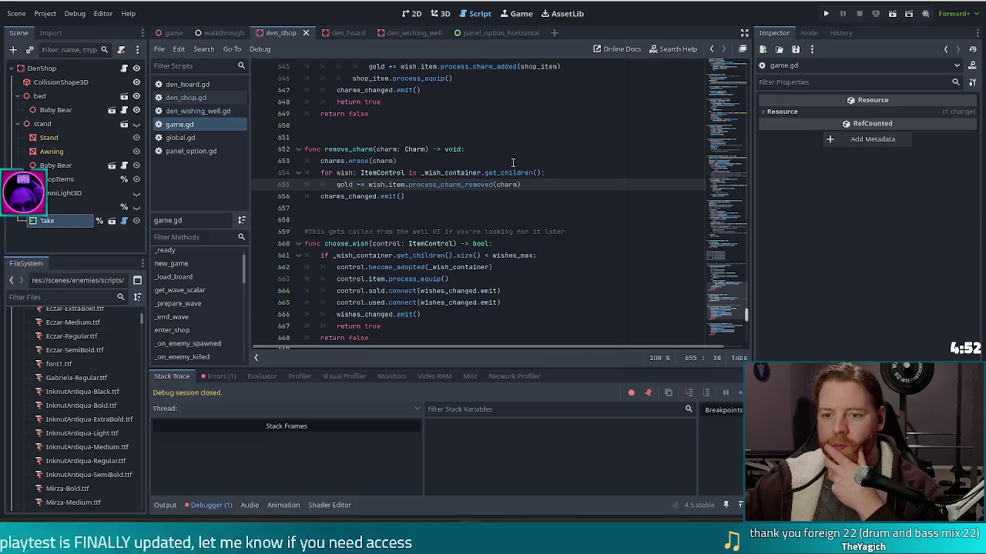
pyautogui.click(382, 173)
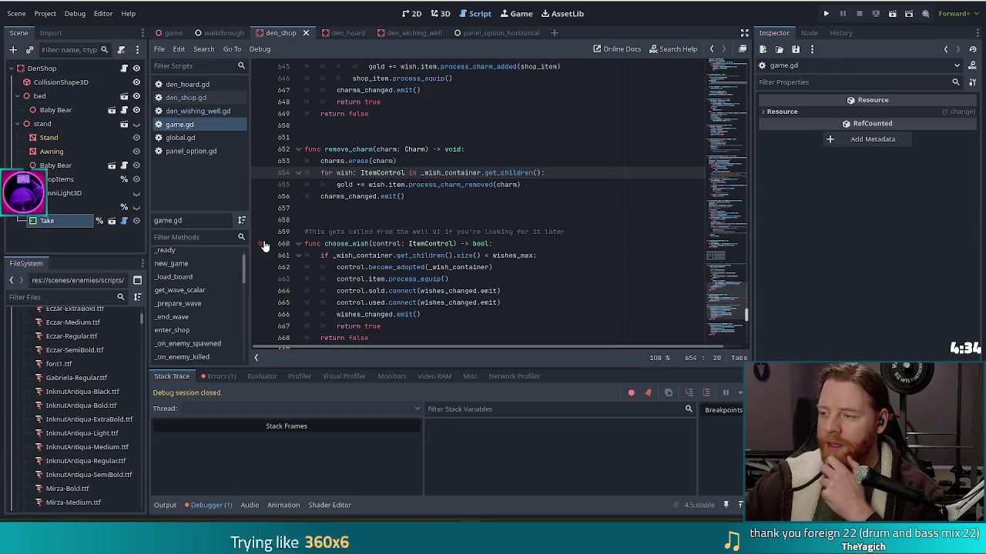
pyautogui.click(406, 195)
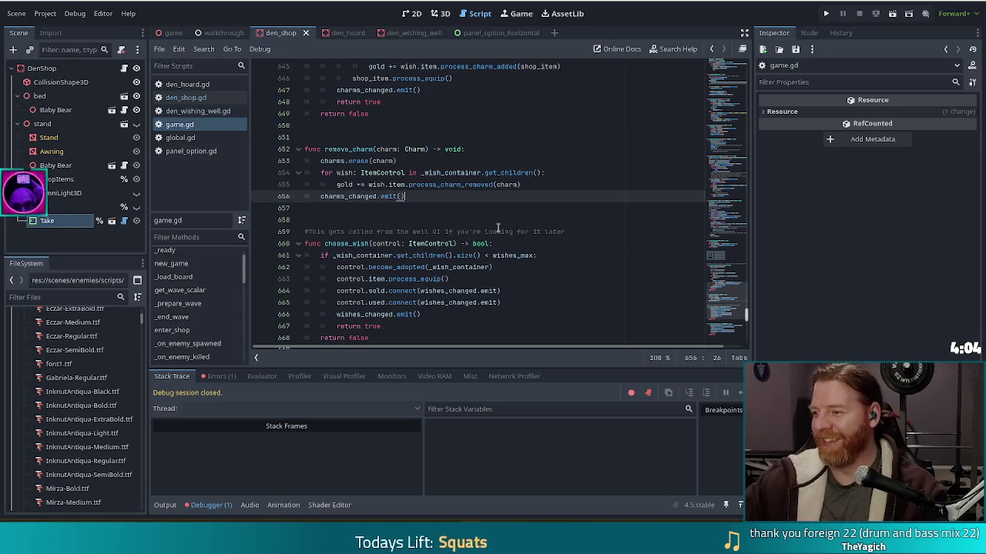
pyautogui.click(499, 150)
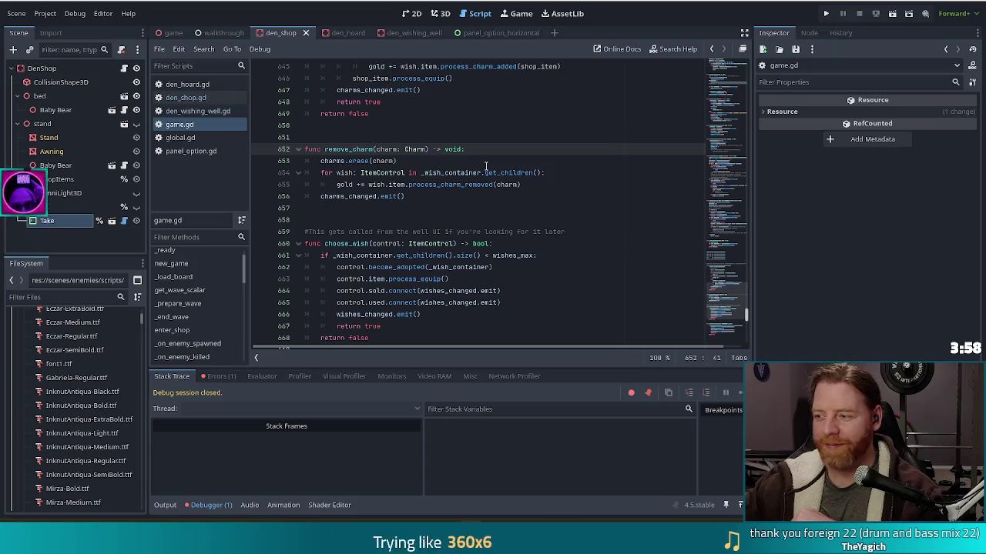
# Step: In den_shop.gd, review the deselect code on lines 100–101 and return to empty line 117
pyautogui.click(202, 97)
pyautogui.click(390, 185)
pyautogui.scroll(-2, 536, 243)
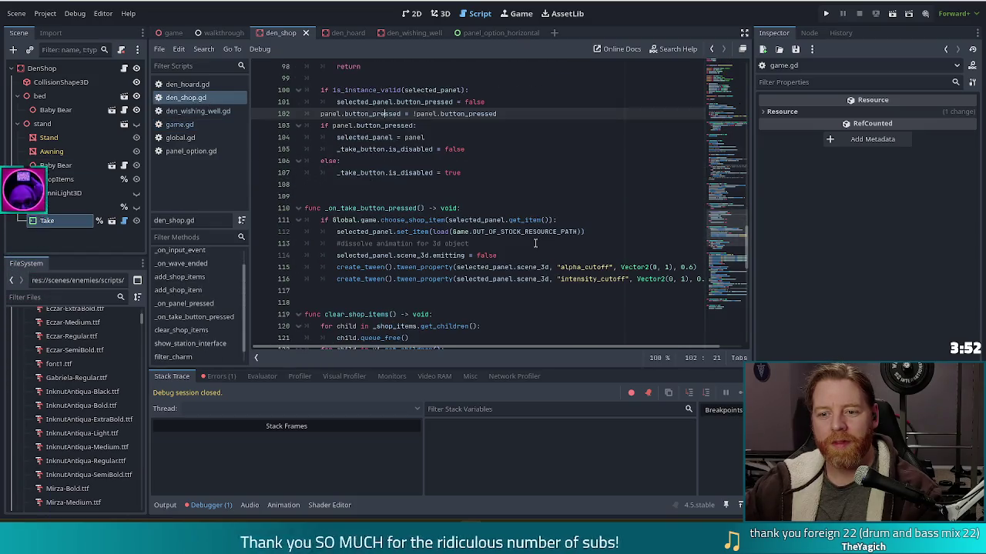
pyautogui.click(385, 290)
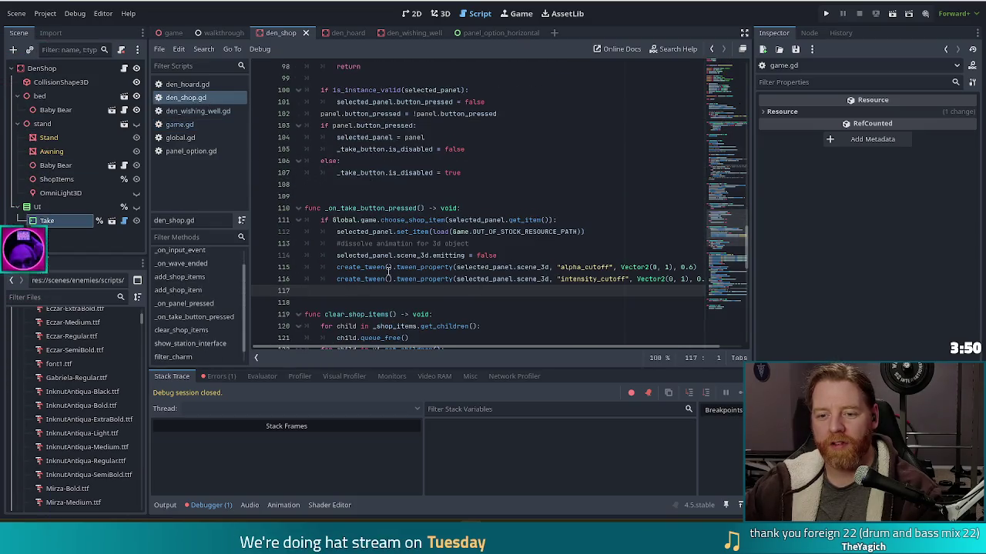
pyautogui.click(496, 101)
pyautogui.hotkey('shift', 'Up')
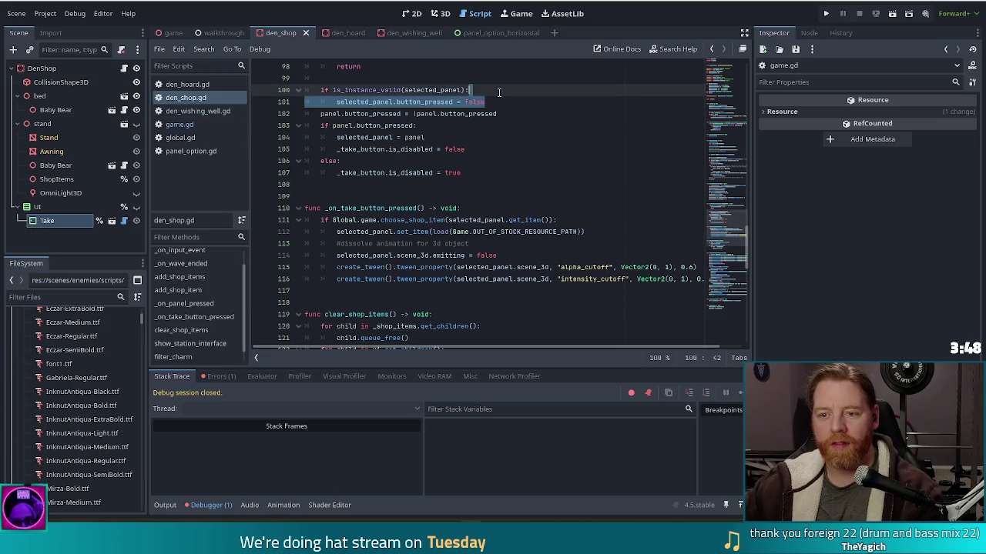
pyautogui.click(470, 290)
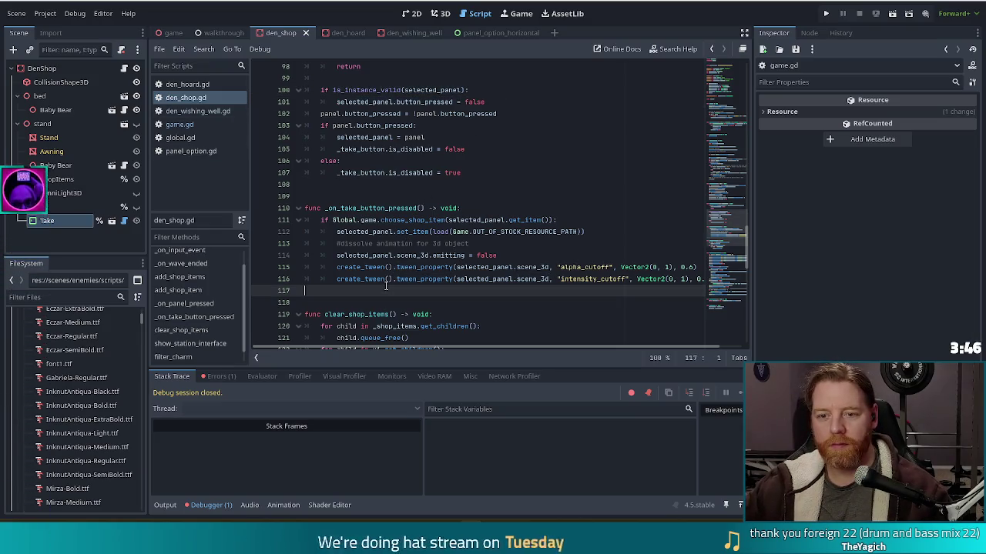
# Step: Append 'selected_panel.button_pressed = false' after the second tween, save den_shop.gd, and run the project
pyautogui.press('Left')
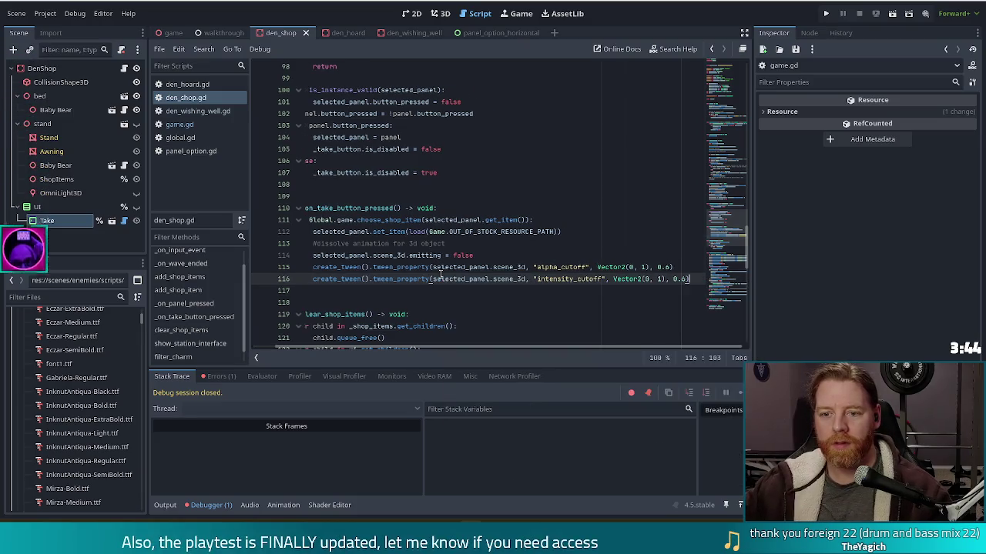
pyautogui.press('Return')
pyautogui.press('Return')
pyautogui.write('selected_panel.button_pressed = false')
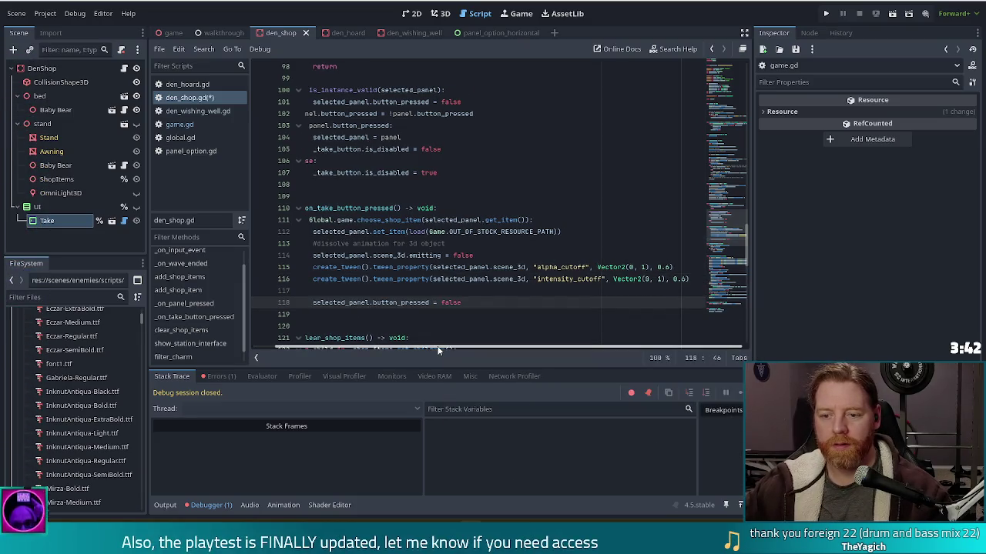
pyautogui.click(336, 302)
pyautogui.press('BackSpace')
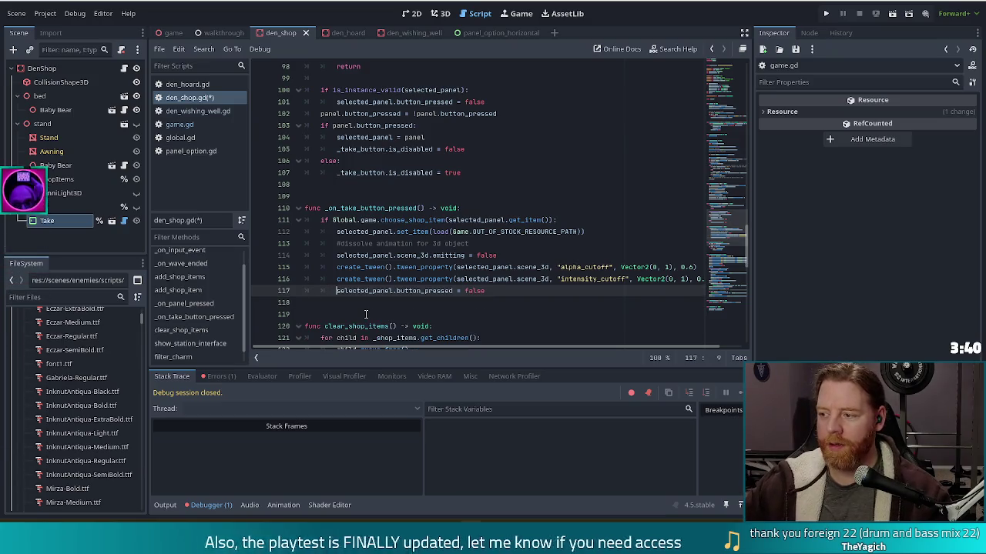
pyautogui.hotkey('ctrl', 's')
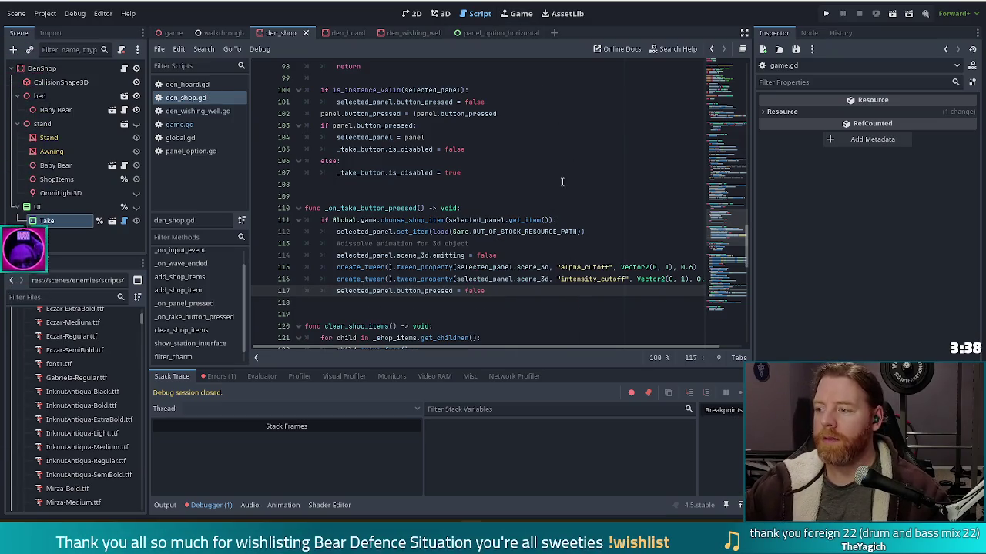
pyautogui.click(827, 15)
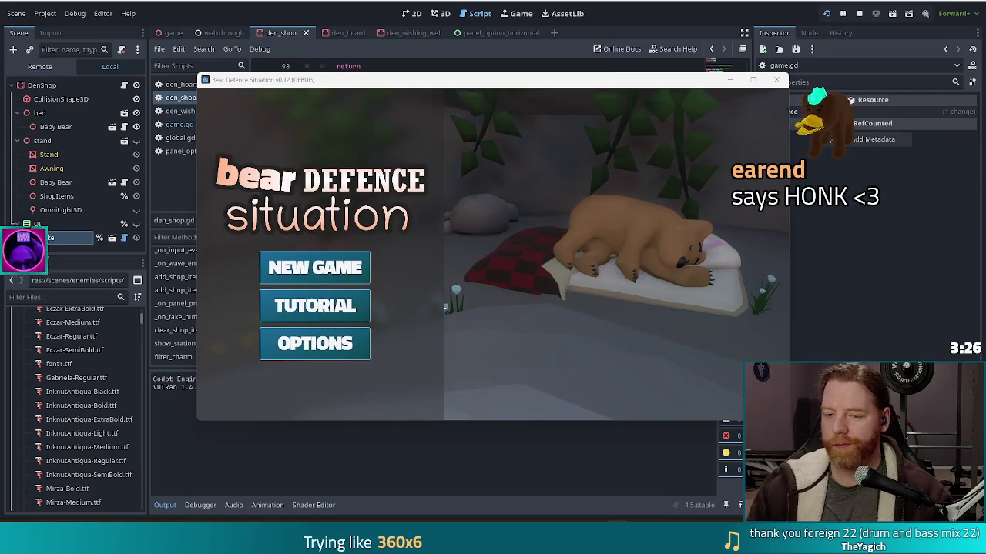
# Step: Start a new game, take the Key from the shop stand, then return to the editor
pyautogui.click(315, 267)
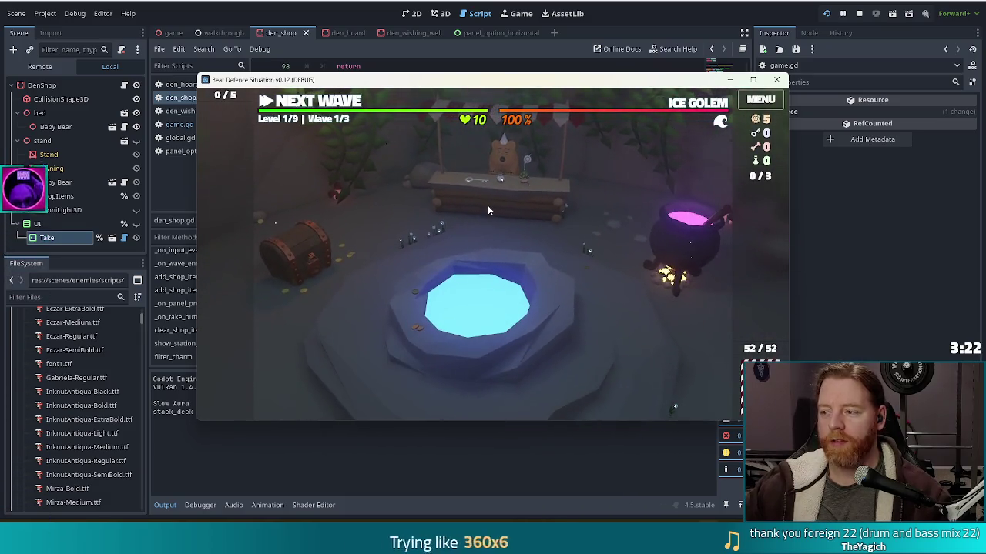
pyautogui.click(487, 205)
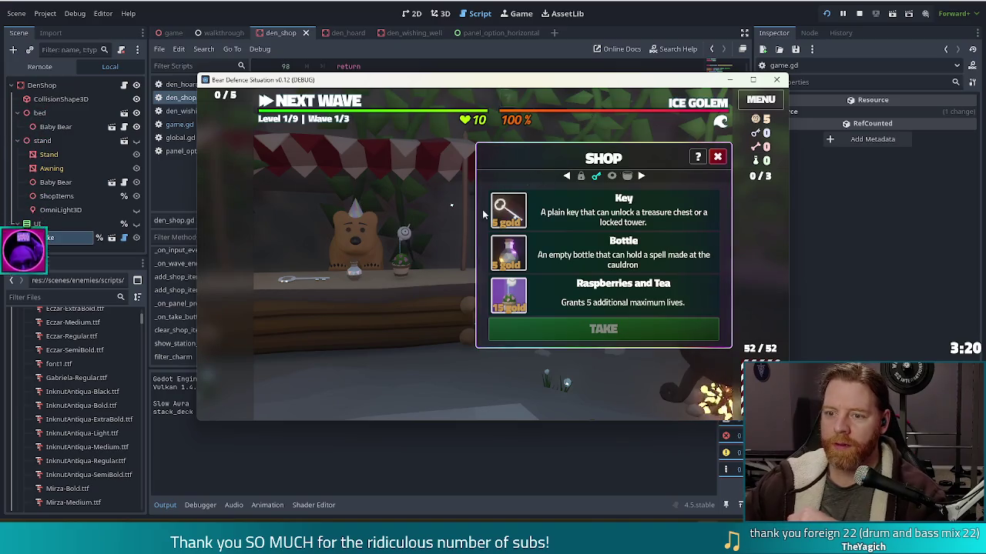
pyautogui.click(607, 221)
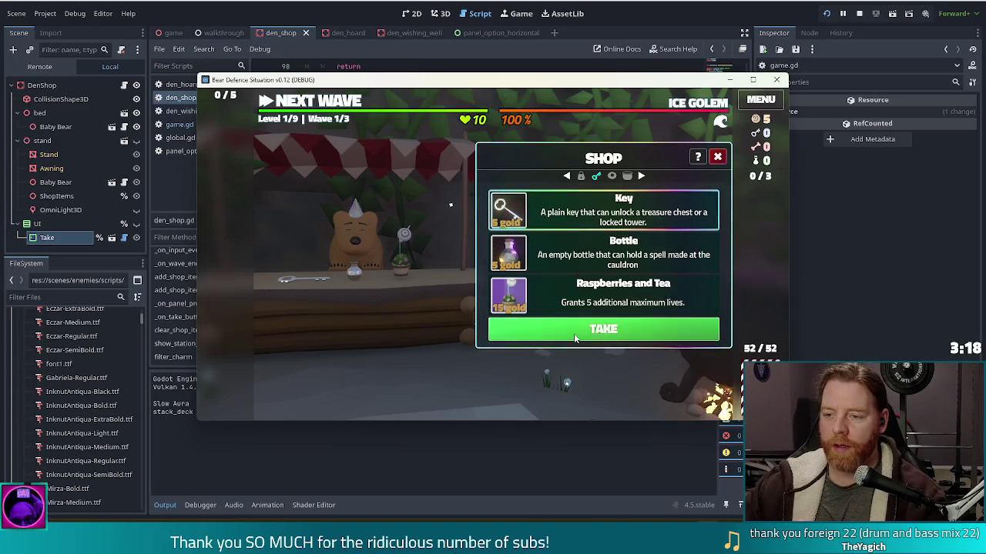
pyautogui.click(603, 329)
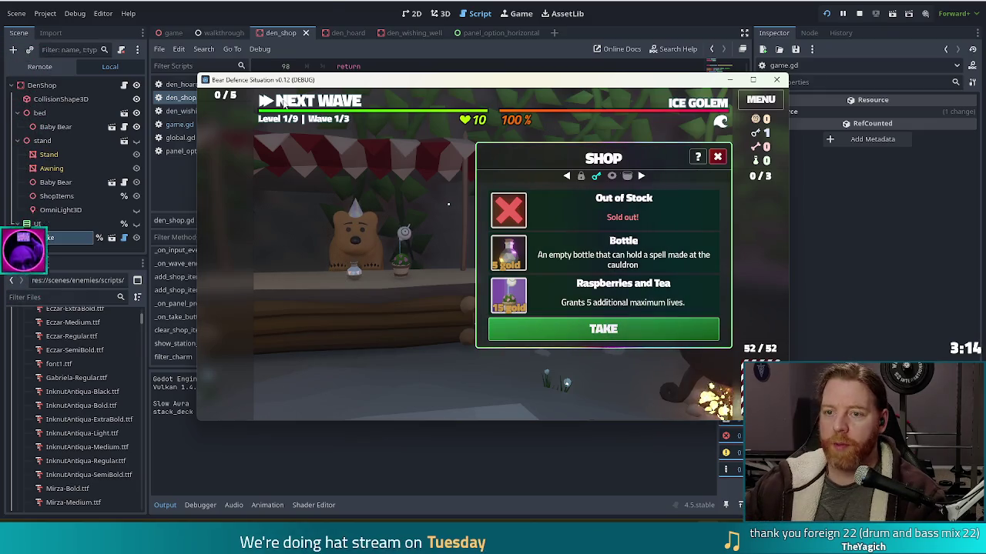
pyautogui.hotkey('alt', 'Tab')
# Step: Copy the take-button disabling line 107 into line 118 of den_shop.gd and rerun the game
pyautogui.click(385, 185)
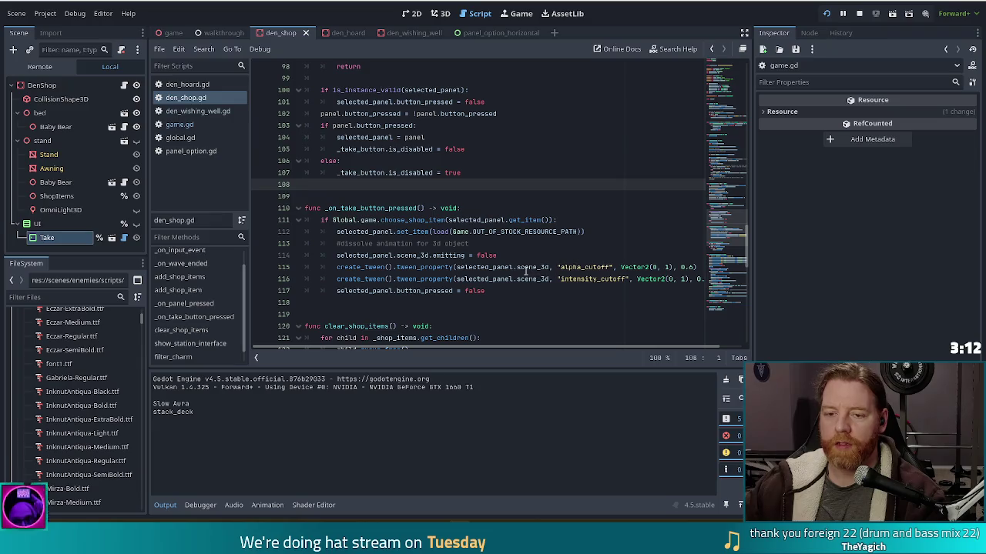
pyautogui.moveTo(476, 168); pyautogui.dragTo(474, 161)
pyautogui.hotkey('ctrl', 'c')
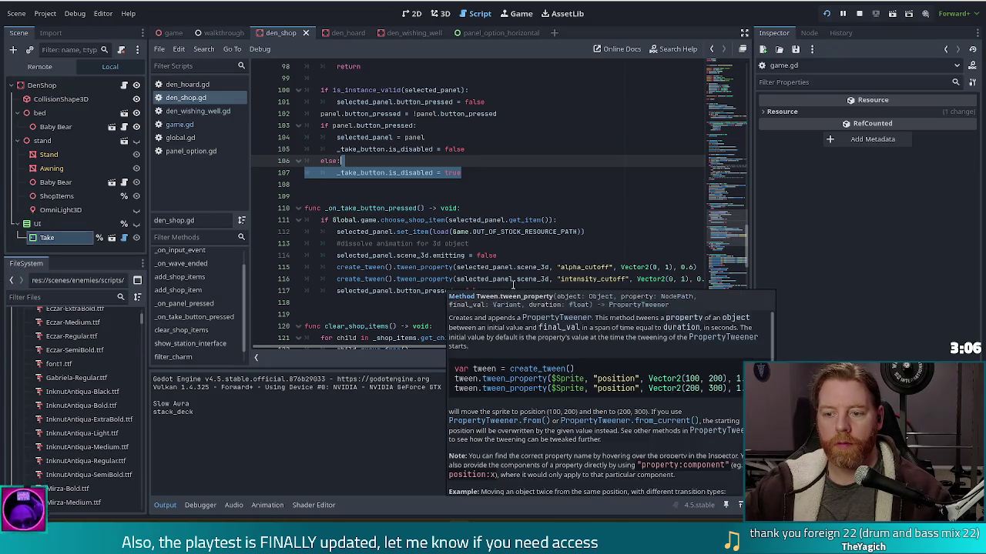
pyautogui.click(493, 290)
pyautogui.hotkey('ctrl', 'v')
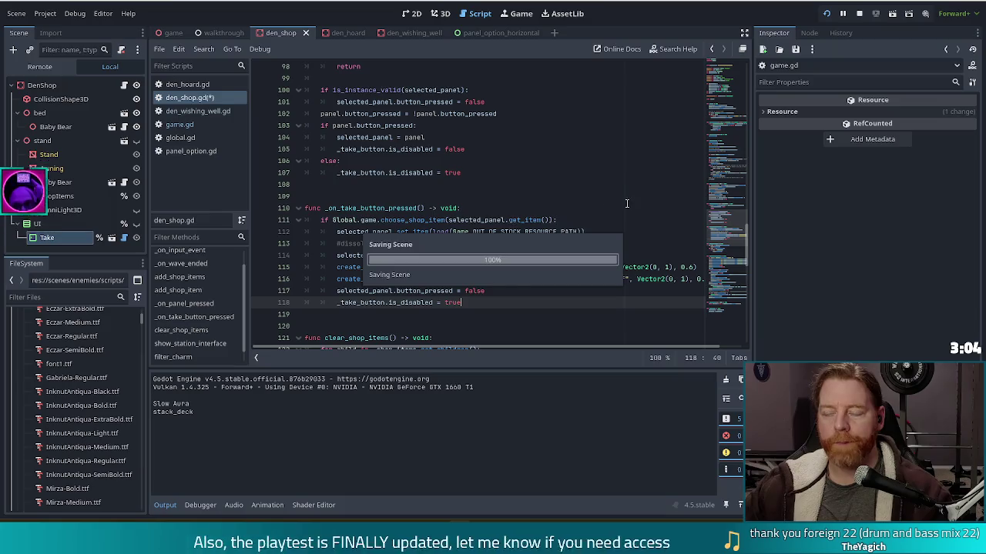
pyautogui.click(827, 13)
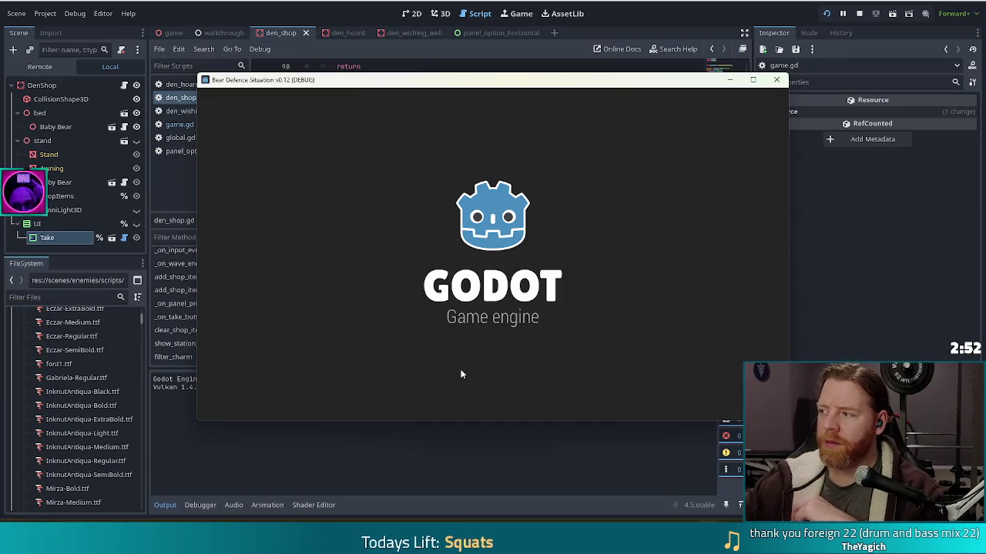
# Step: Start a new game, take the Key at the bear's stall, and close the shop panel
pyautogui.click(327, 276)
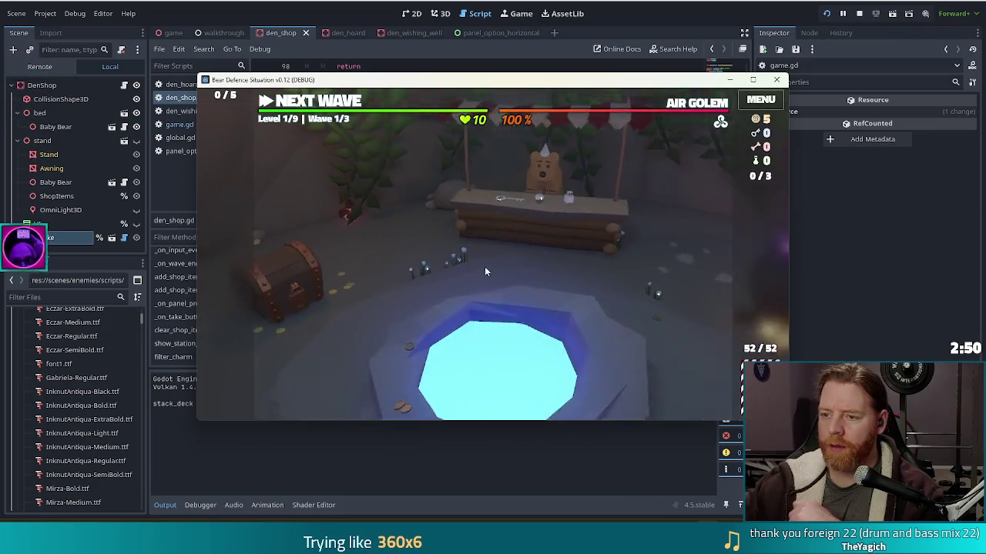
pyautogui.click(478, 219)
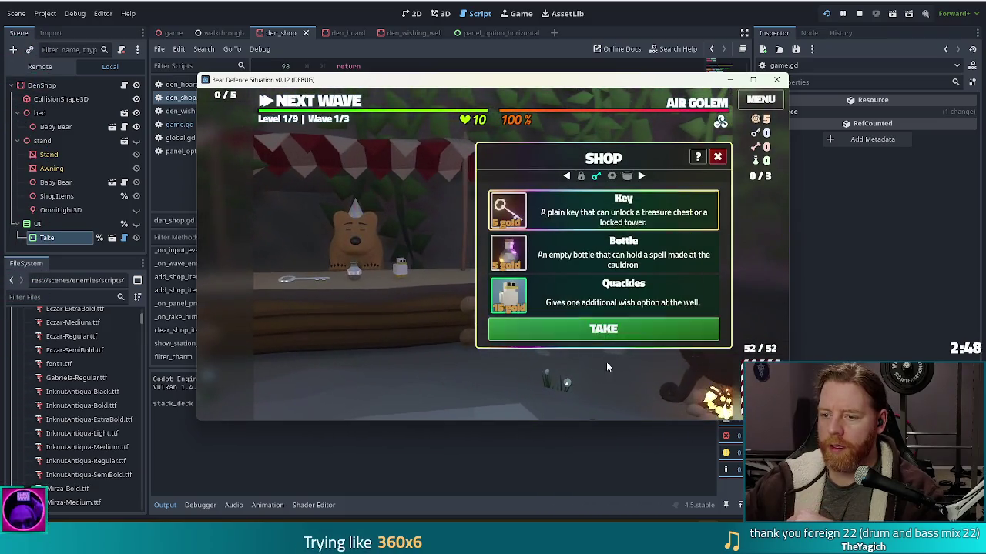
pyautogui.click(605, 330)
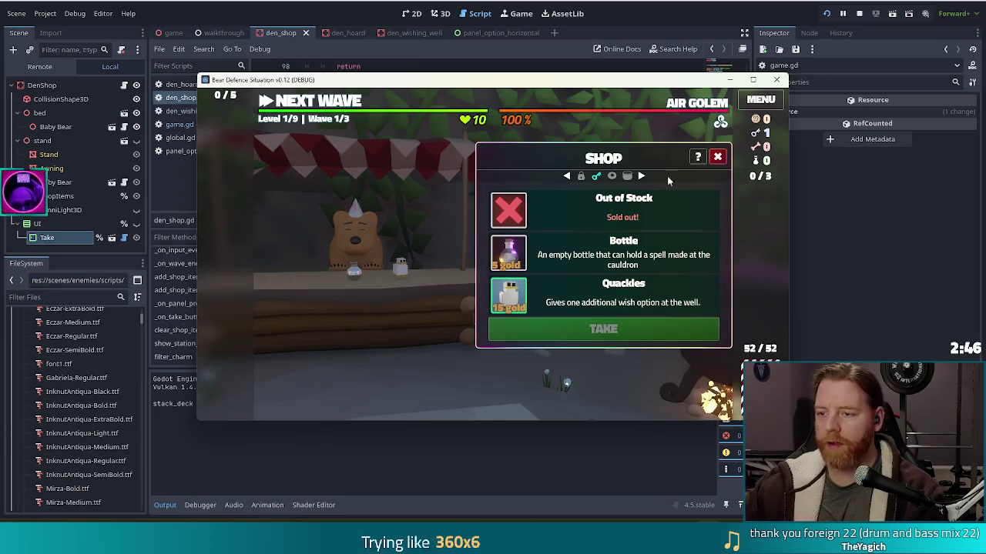
pyautogui.click(717, 157)
# Step: Run test_kit for resources, then throw gold into the well and take Training Wheels
pyautogui.write('est_kit')
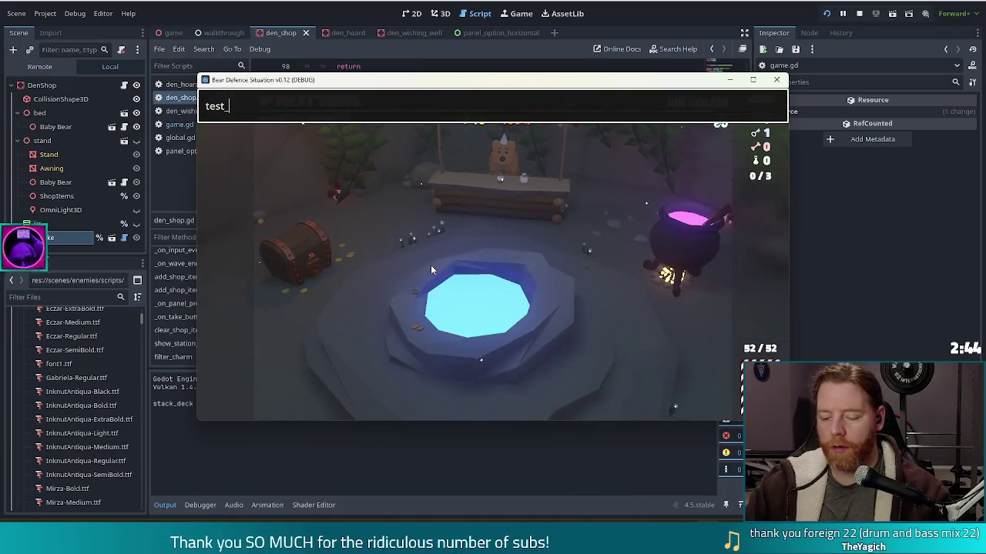
pyautogui.press('Return')
pyautogui.click(462, 331)
pyautogui.click(539, 312)
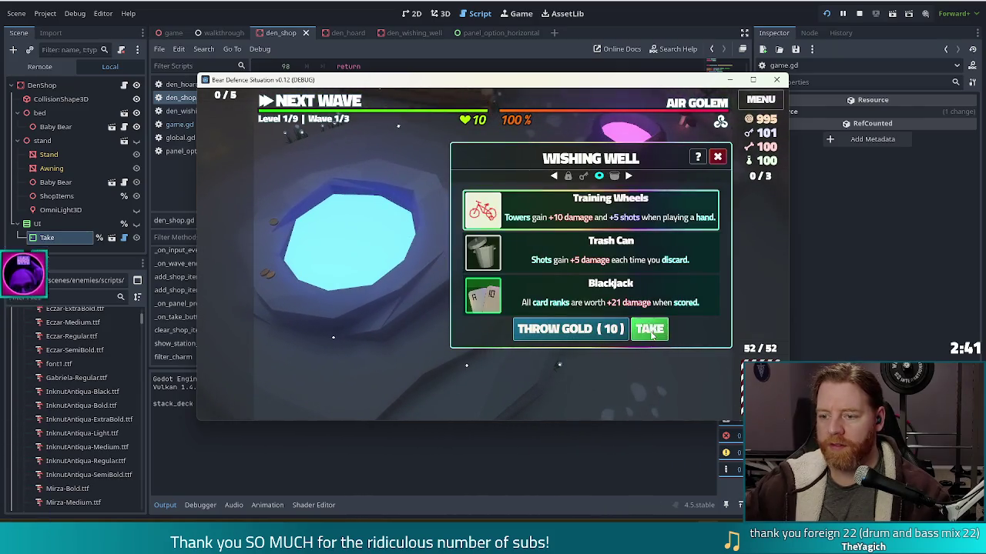
pyautogui.click(652, 329)
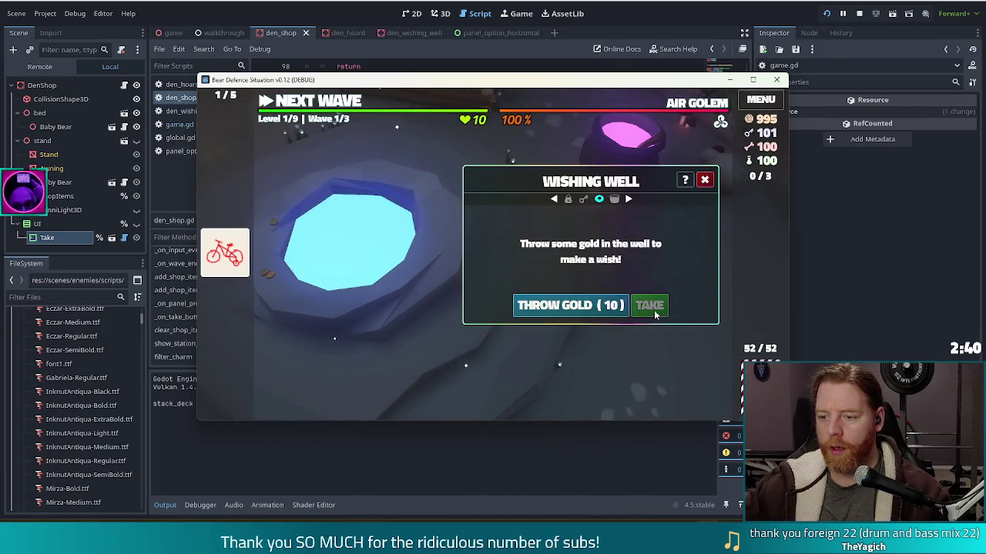
# Step: Throw more gold to roll new wishes, inspect them, then stop the game
pyautogui.click(582, 305)
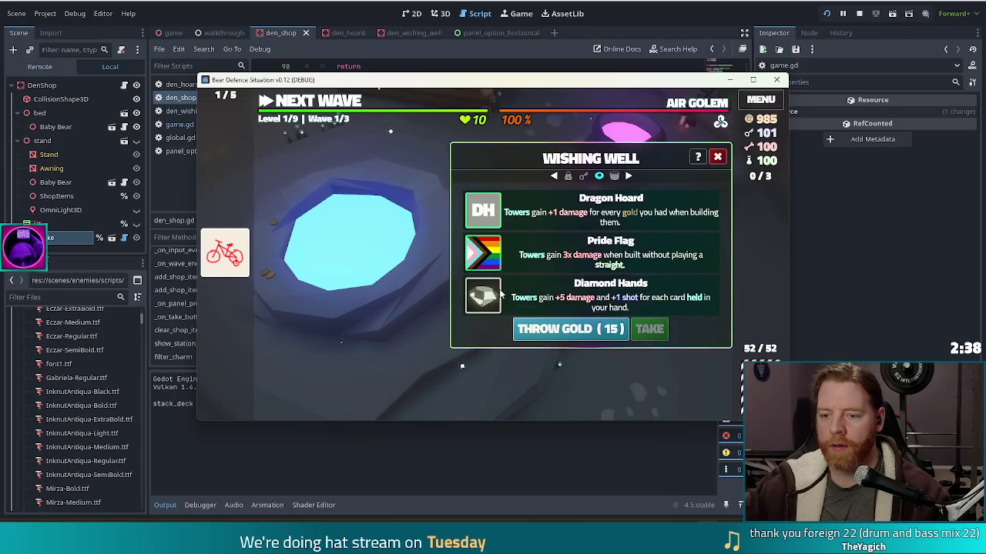
pyautogui.moveTo(483, 298)
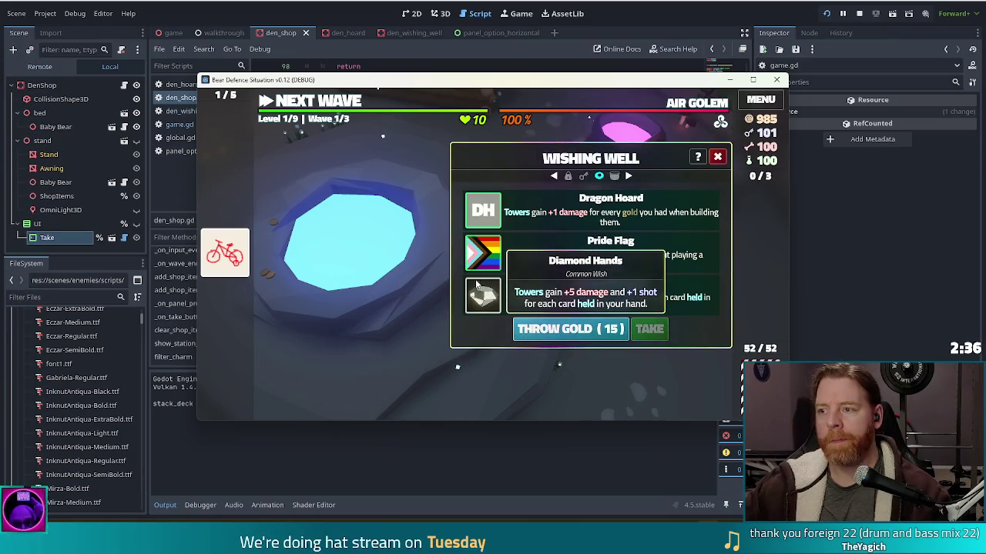
pyautogui.moveTo(487, 248)
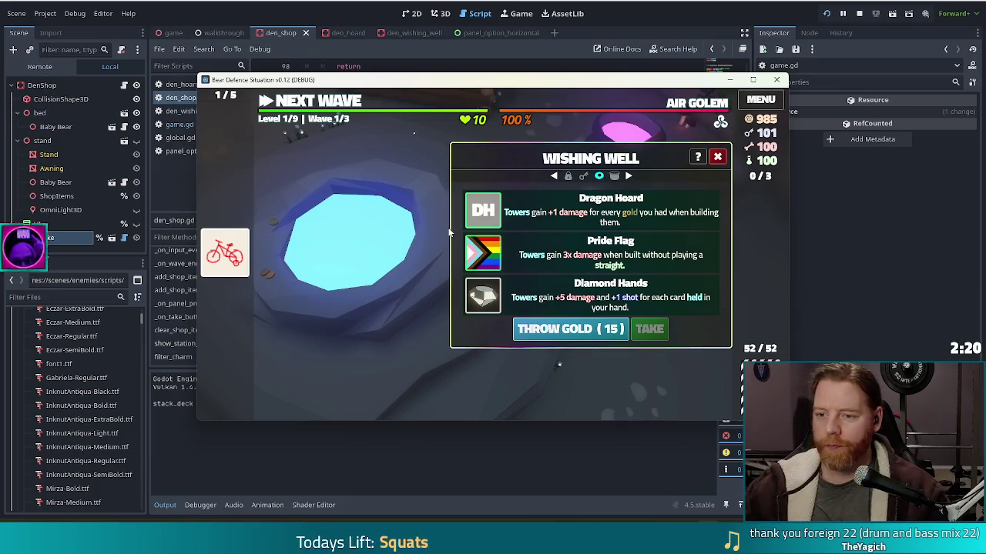
pyautogui.click(856, 13)
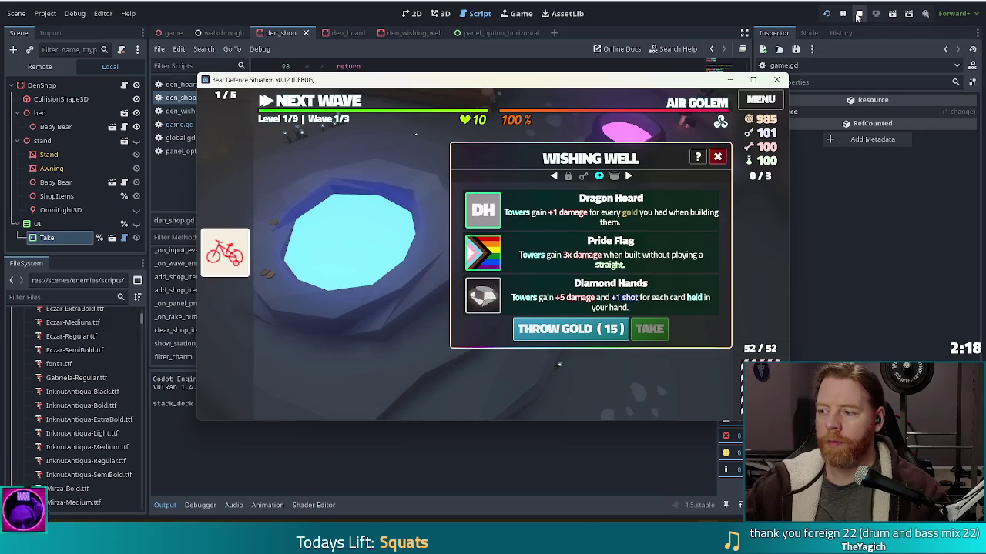
# Step: Review the take-button code around line 109 in den_shop.gd, then relaunch the game
pyautogui.click(479, 198)
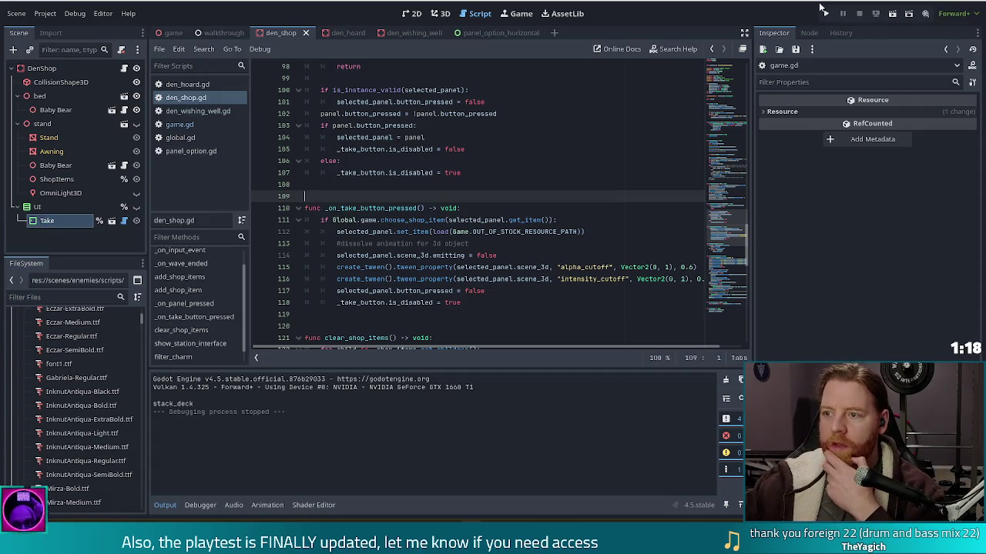
pyautogui.click(826, 13)
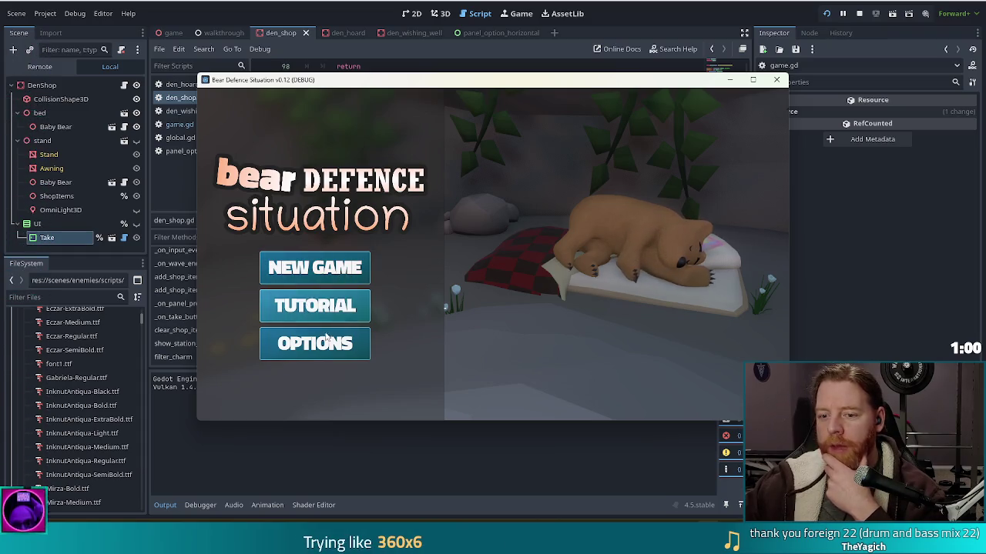
# Step: Choose NEW GAME on the title menu to begin Level 1, Wave 1/3
pyautogui.click(302, 271)
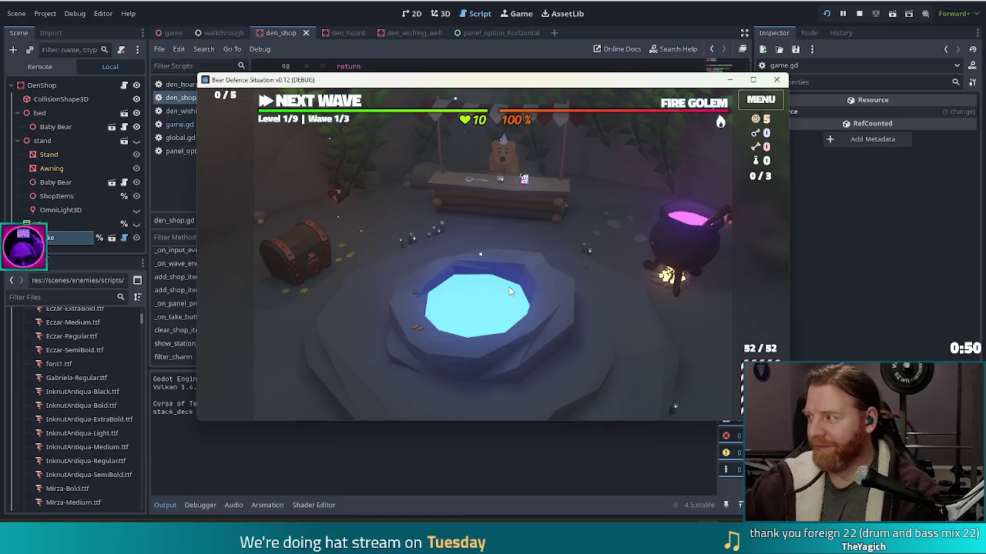
# Step: Click the cauldron in the den to bring up the CAULDRON panel
pyautogui.click(670, 240)
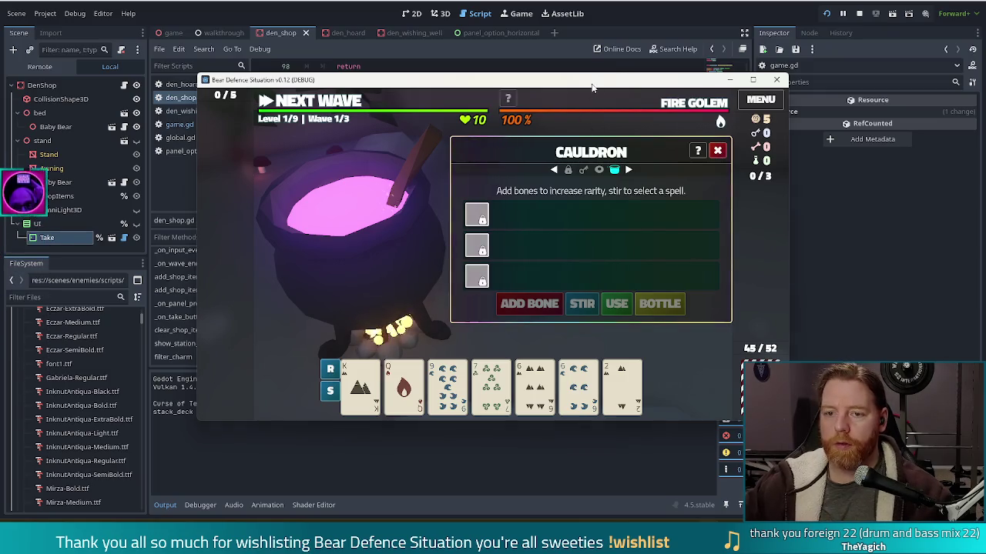
# Step: Open the in-game console and run test_kit to top up resources
pyautogui.press('`')
pyautogui.write('test_kit')
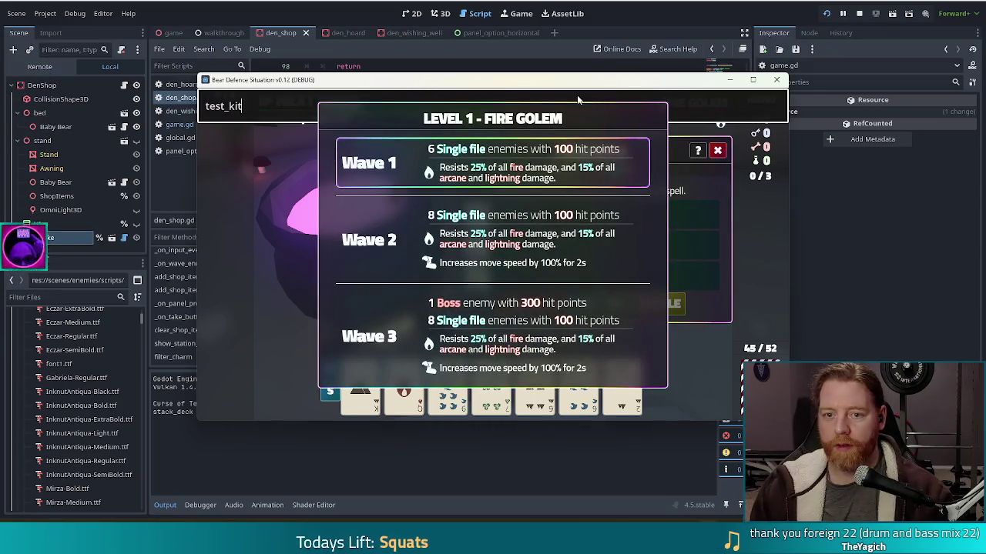
pyautogui.press('Return')
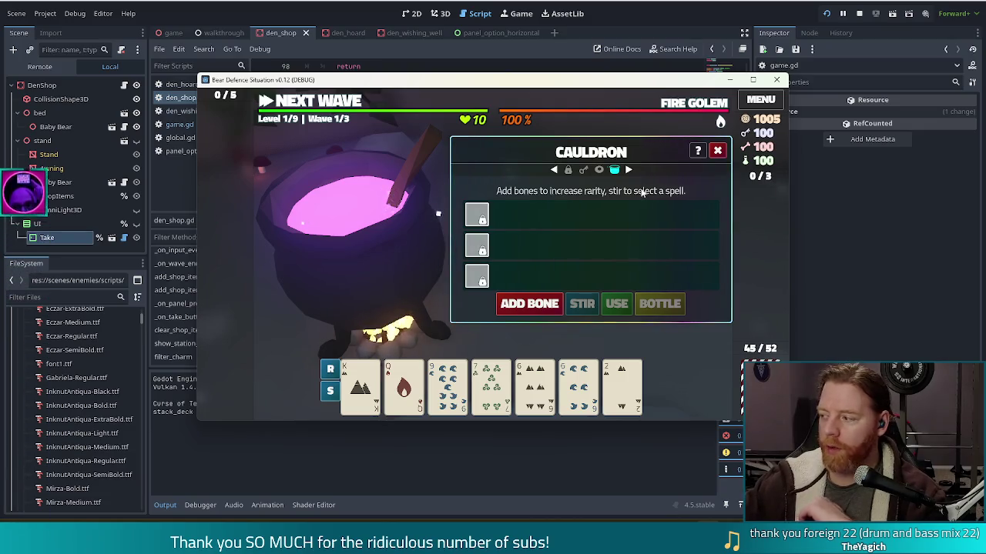
# Step: Add three bones to the cauldron for a guaranteed rare, then stir it
pyautogui.moveTo(430, 375)
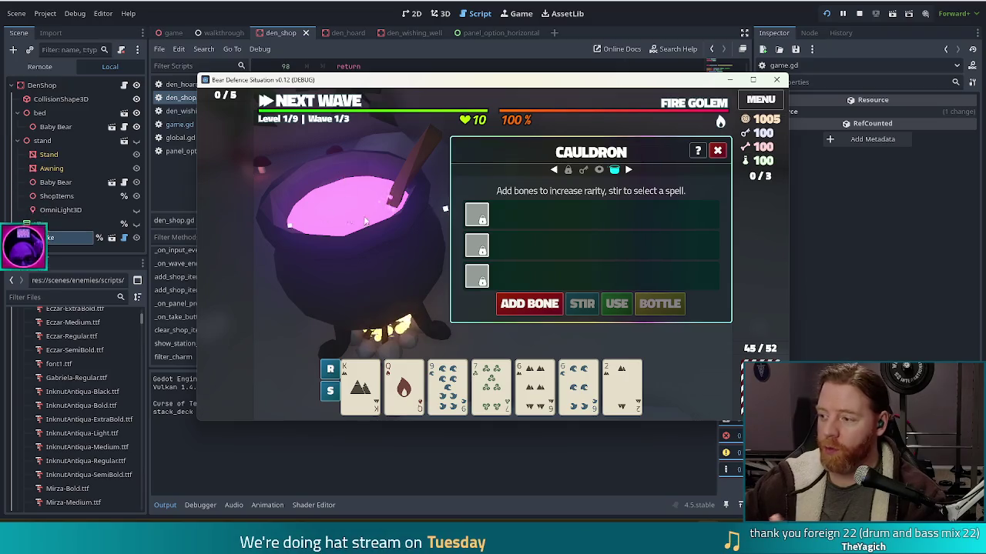
pyautogui.click(529, 304)
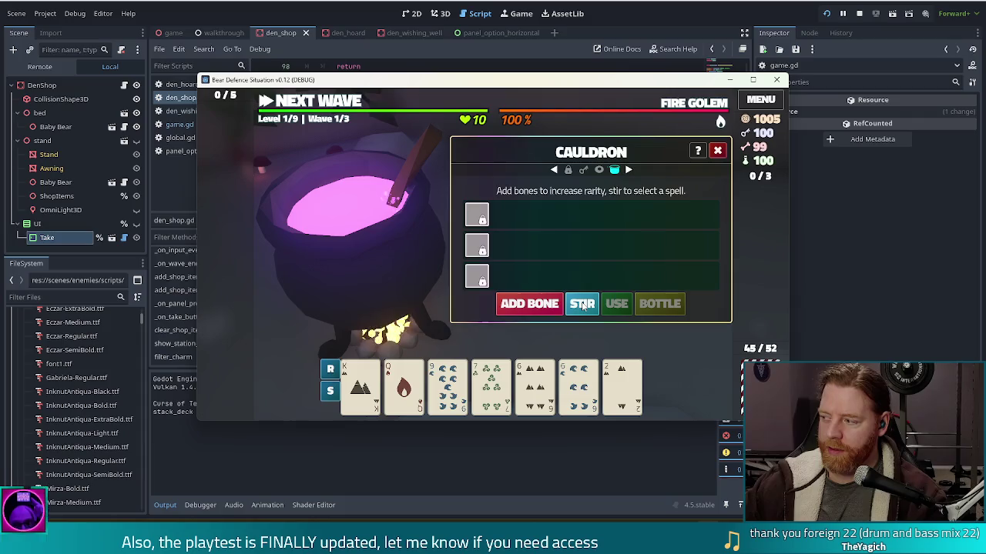
pyautogui.click(528, 305)
pyautogui.click(529, 305)
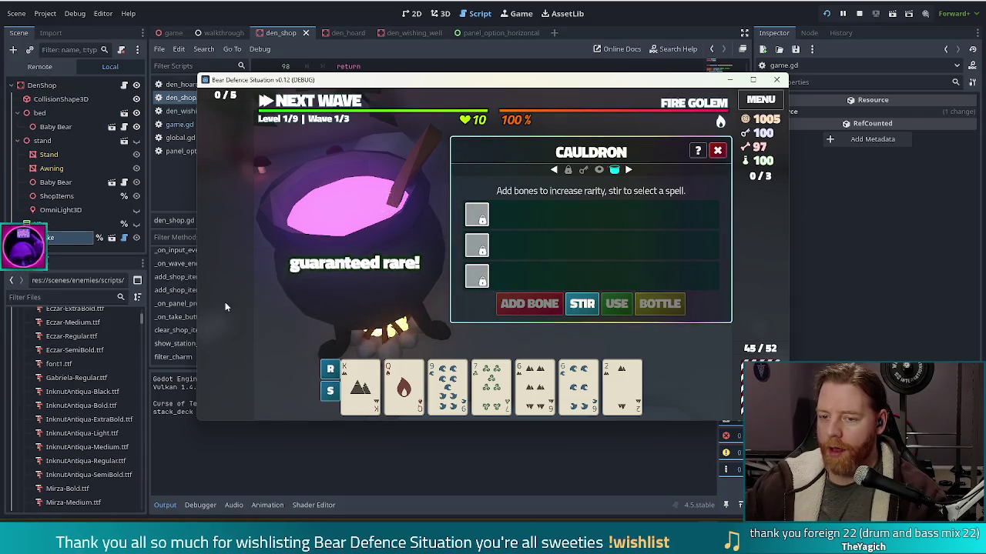
pyautogui.click(589, 305)
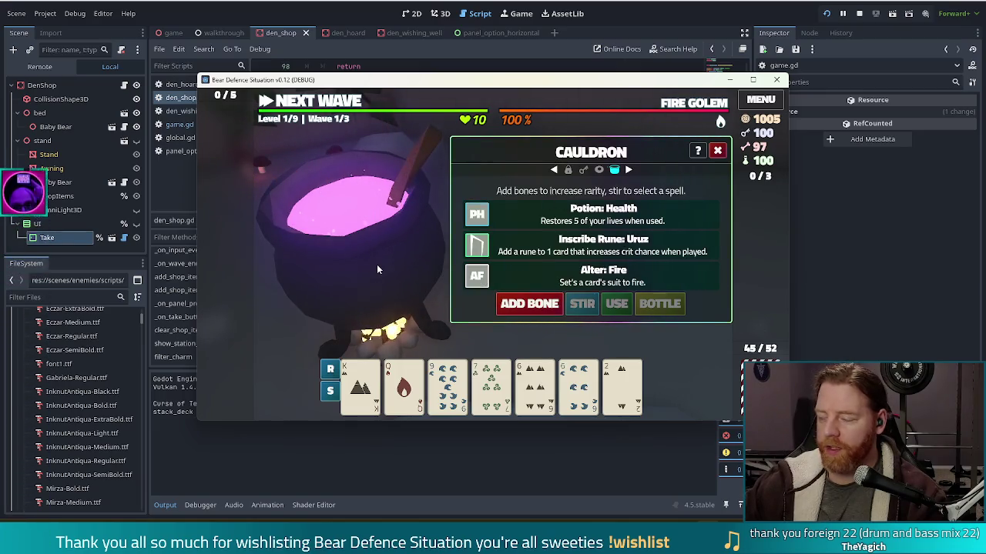